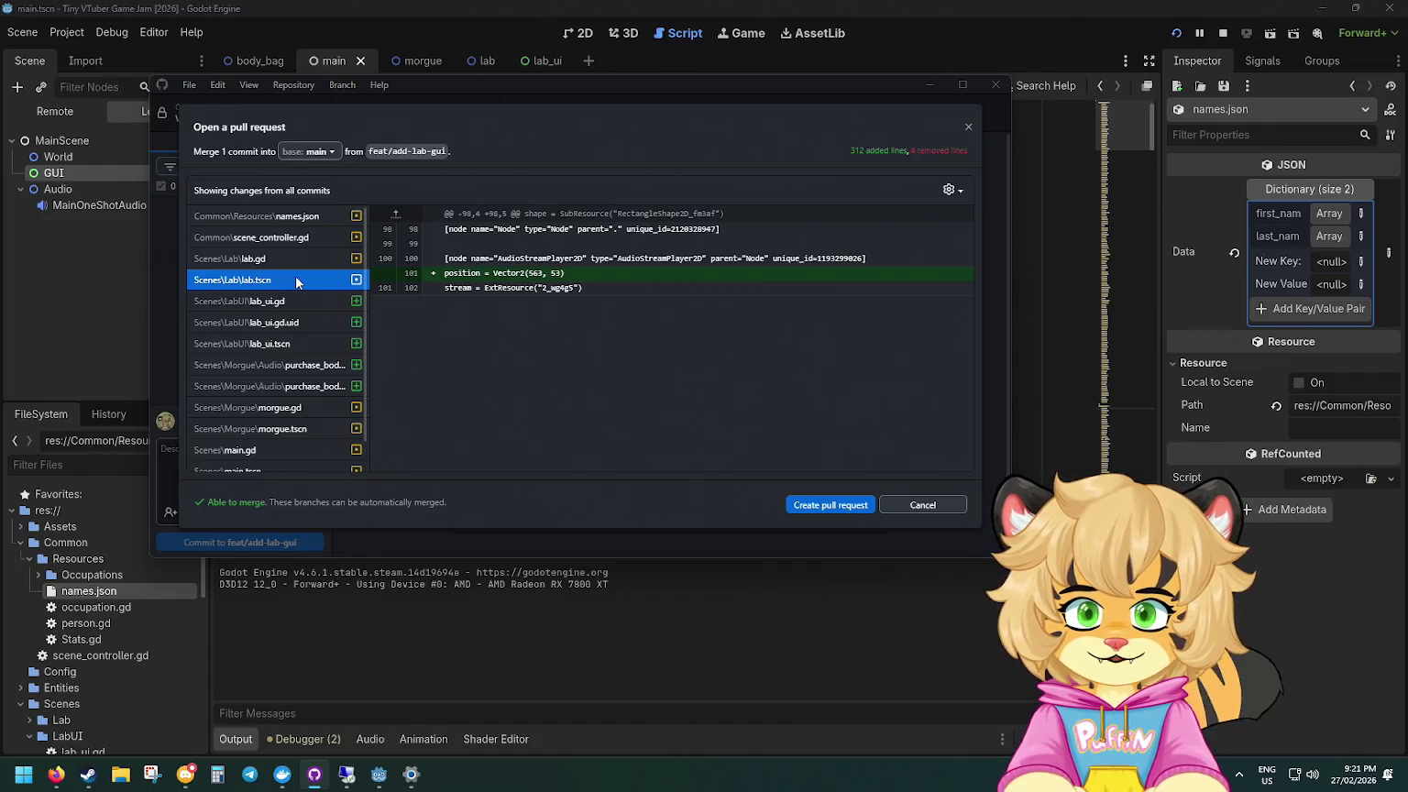
Step: Review the main.gd changes in the feat/add-lab-gui pull-request preview, then return to Godot
click(293, 448)
scroll(357, 307, down, 1)
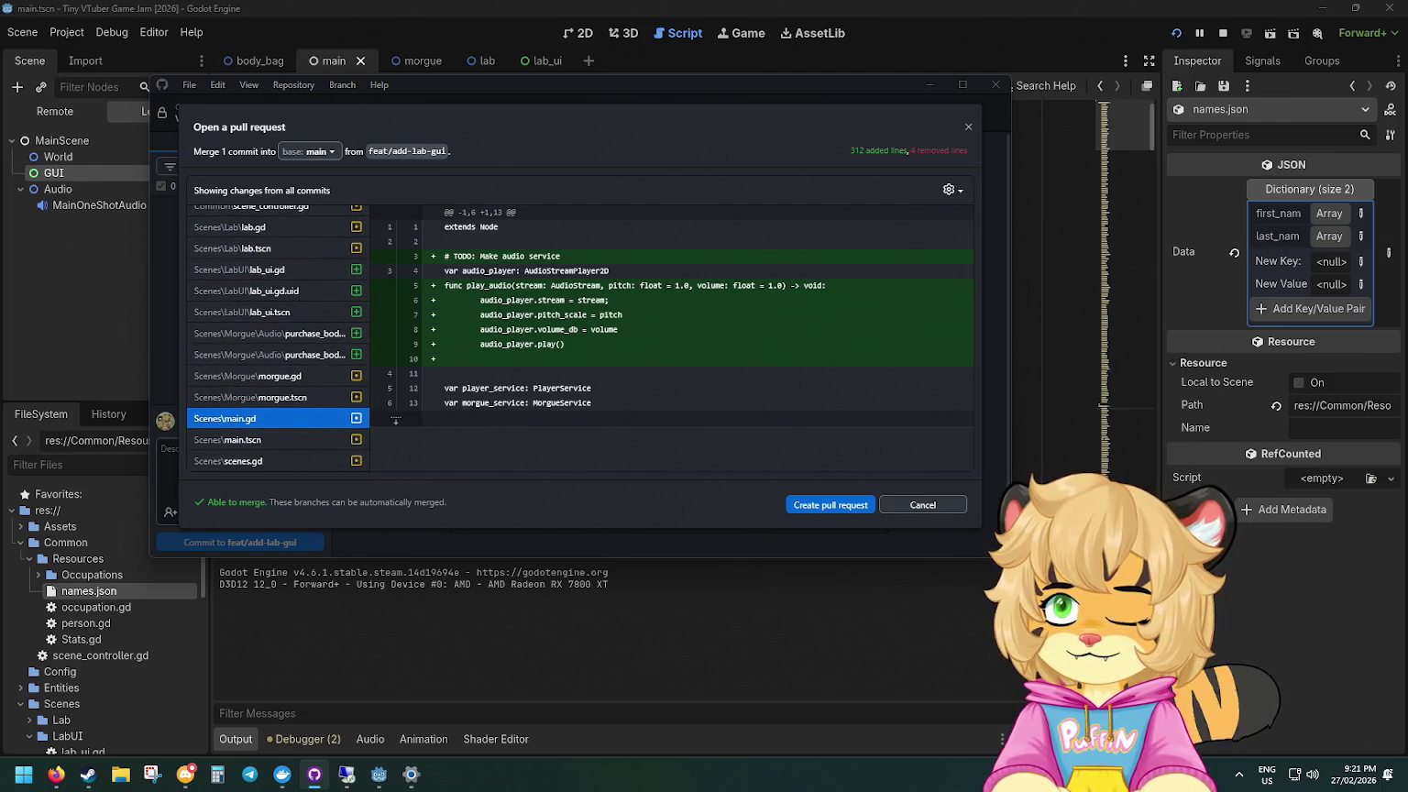
key(alt+Tab)
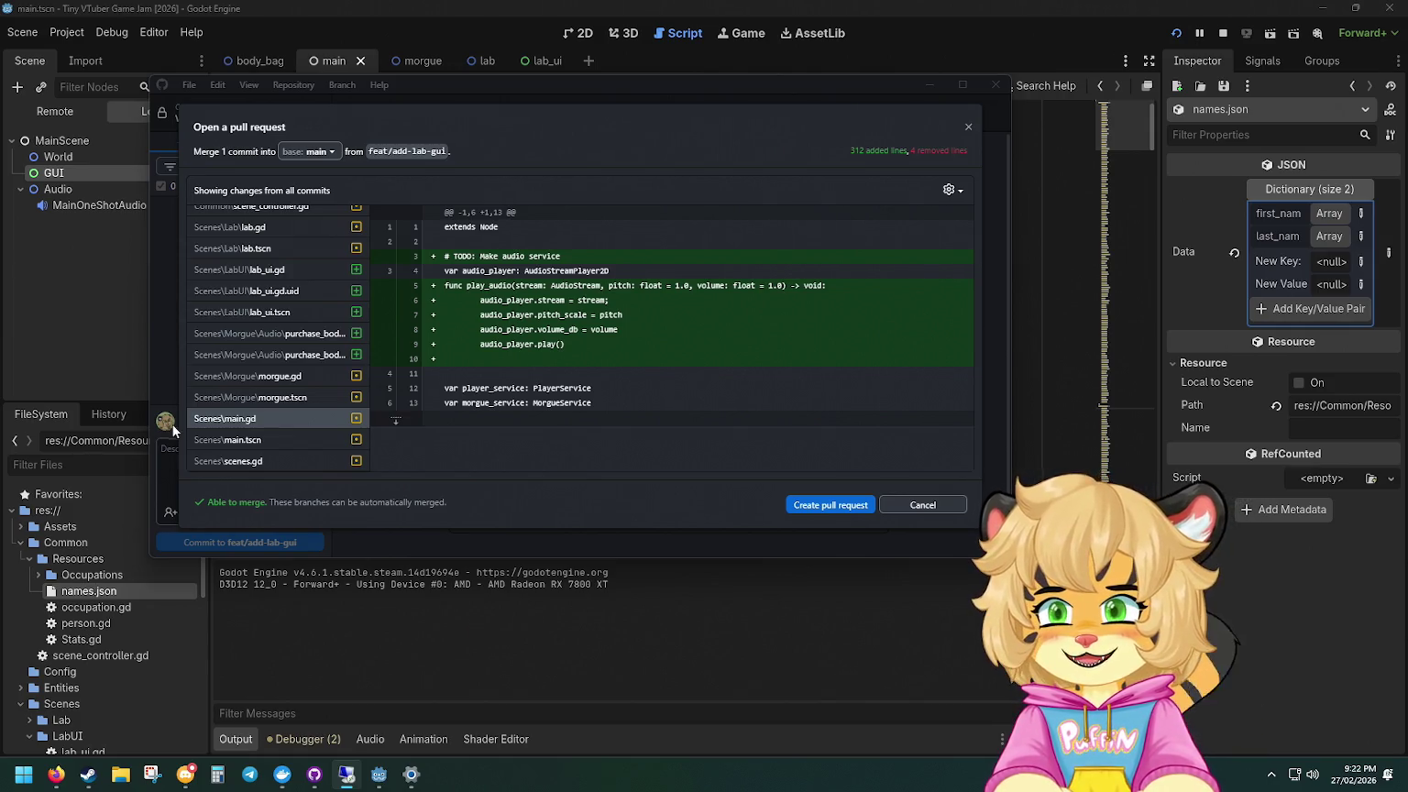
click(80, 316)
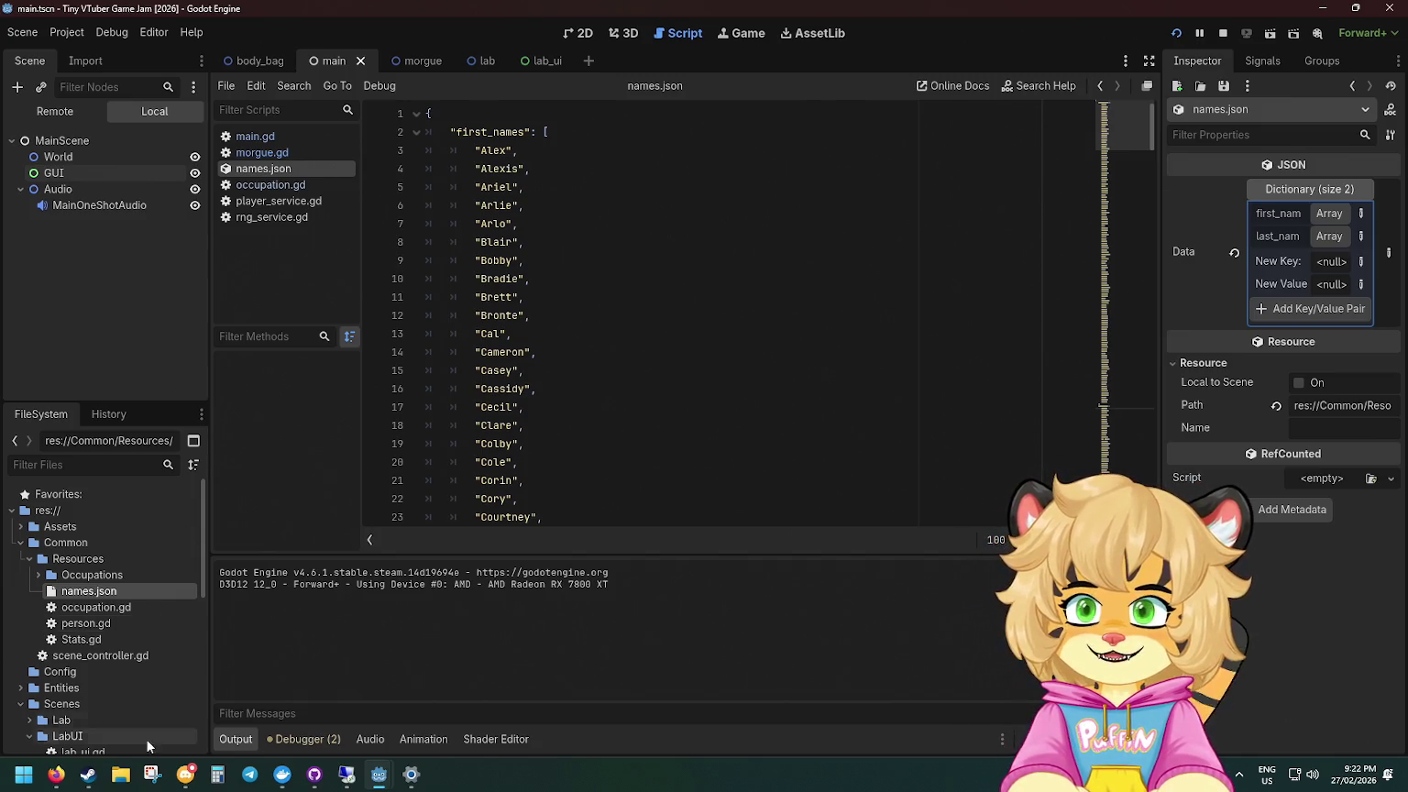
Step: Open and read through scene_controller.gd, then run the project in a debug window
double_click(122, 657)
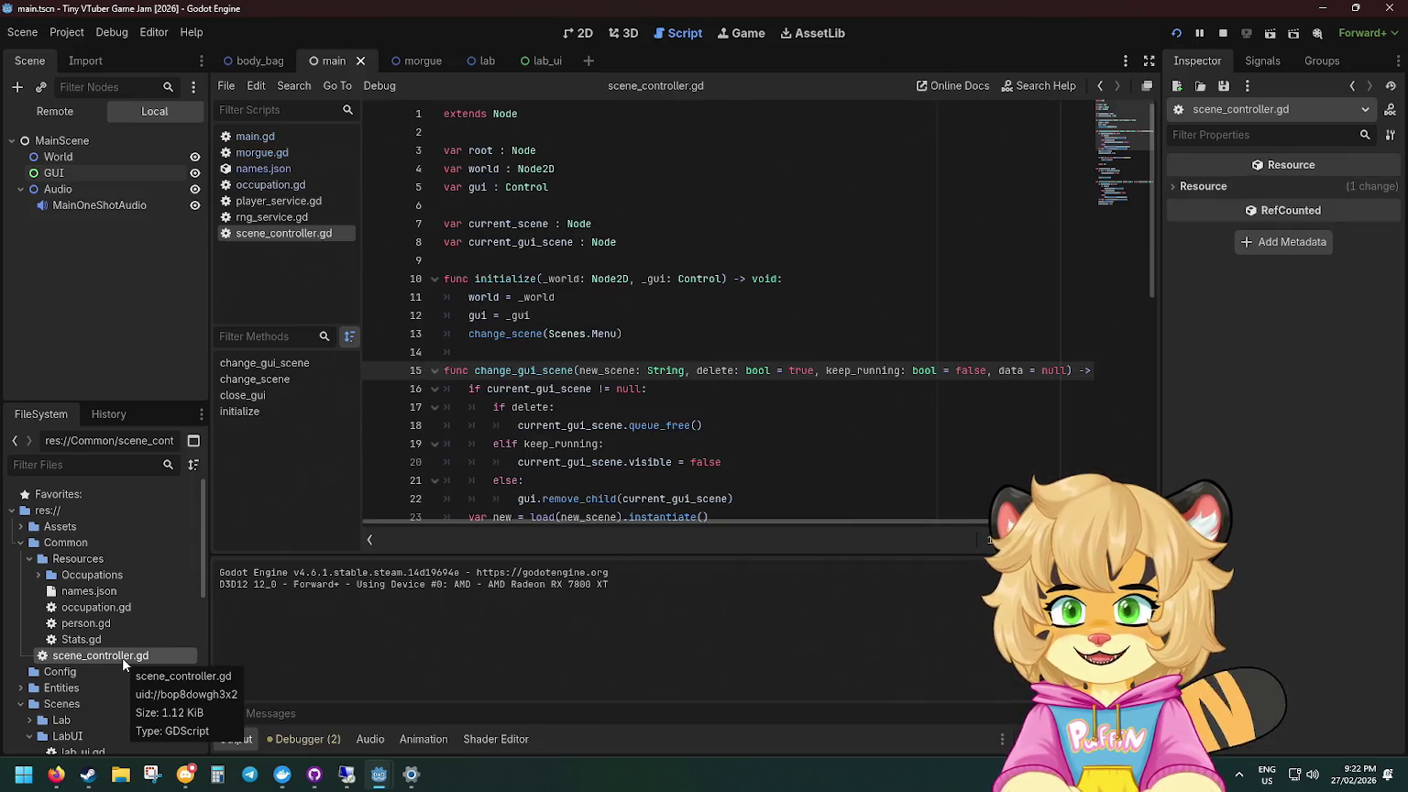
scroll(929, 375, down, 4)
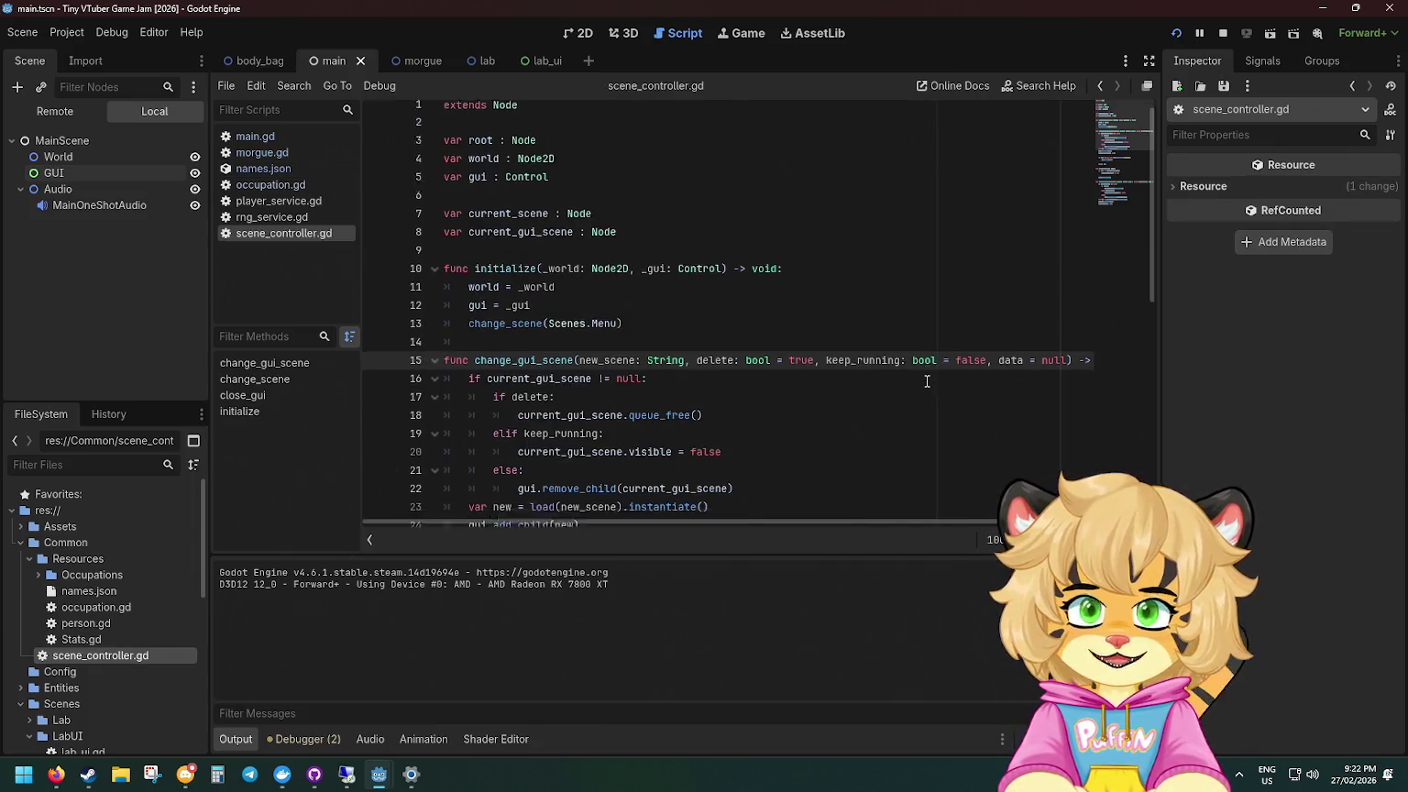
scroll(928, 375, down, 5)
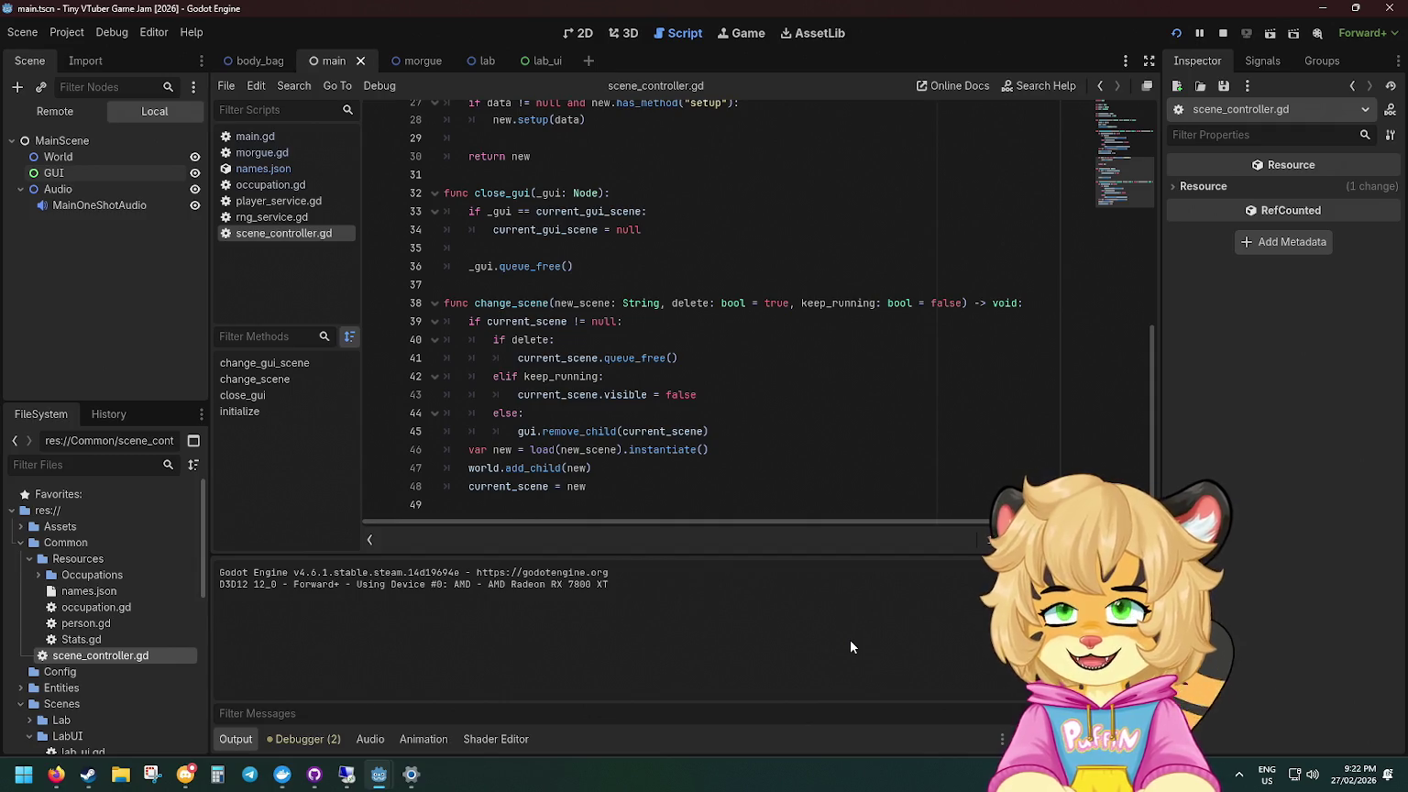
scroll(748, 513, up, 8)
scroll(748, 513, down, 3)
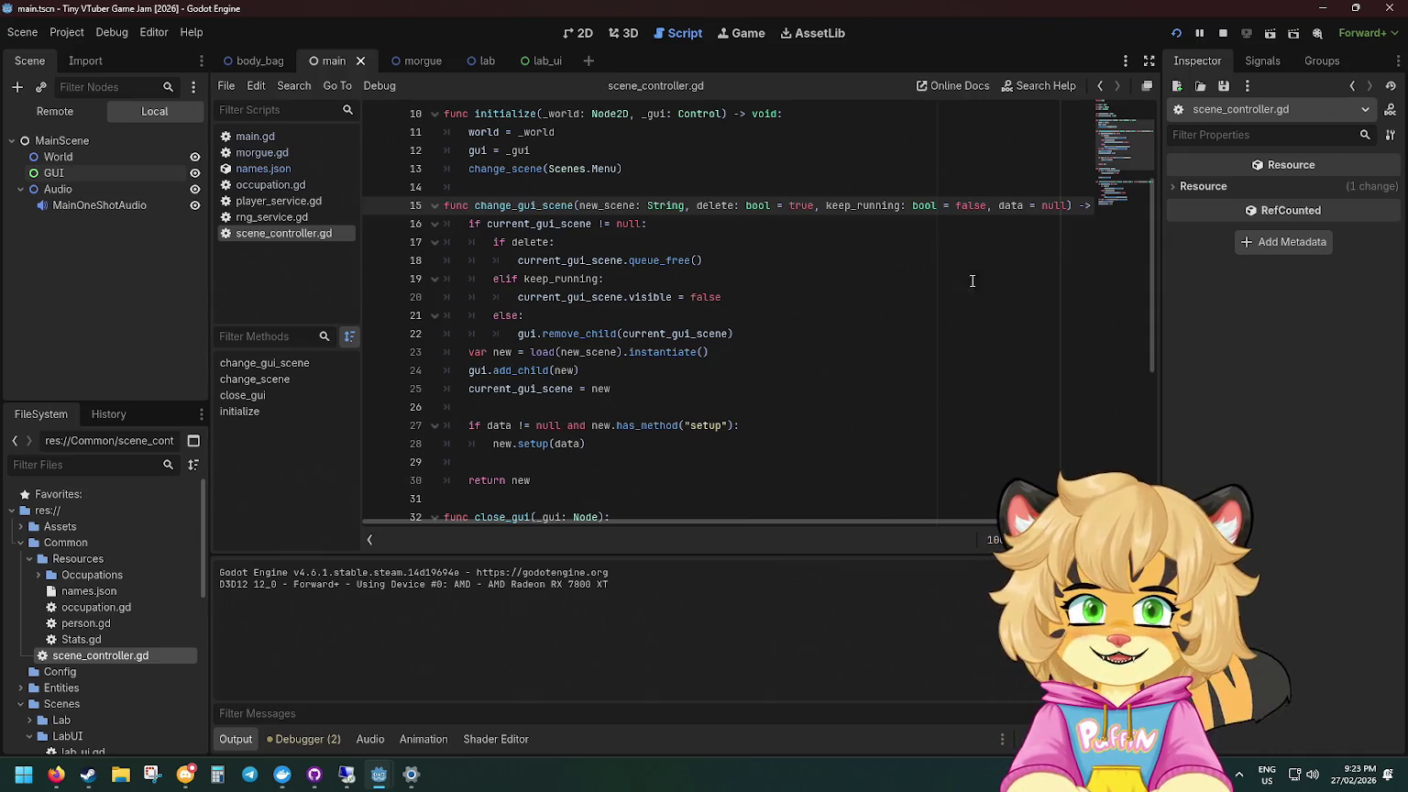
click(1176, 33)
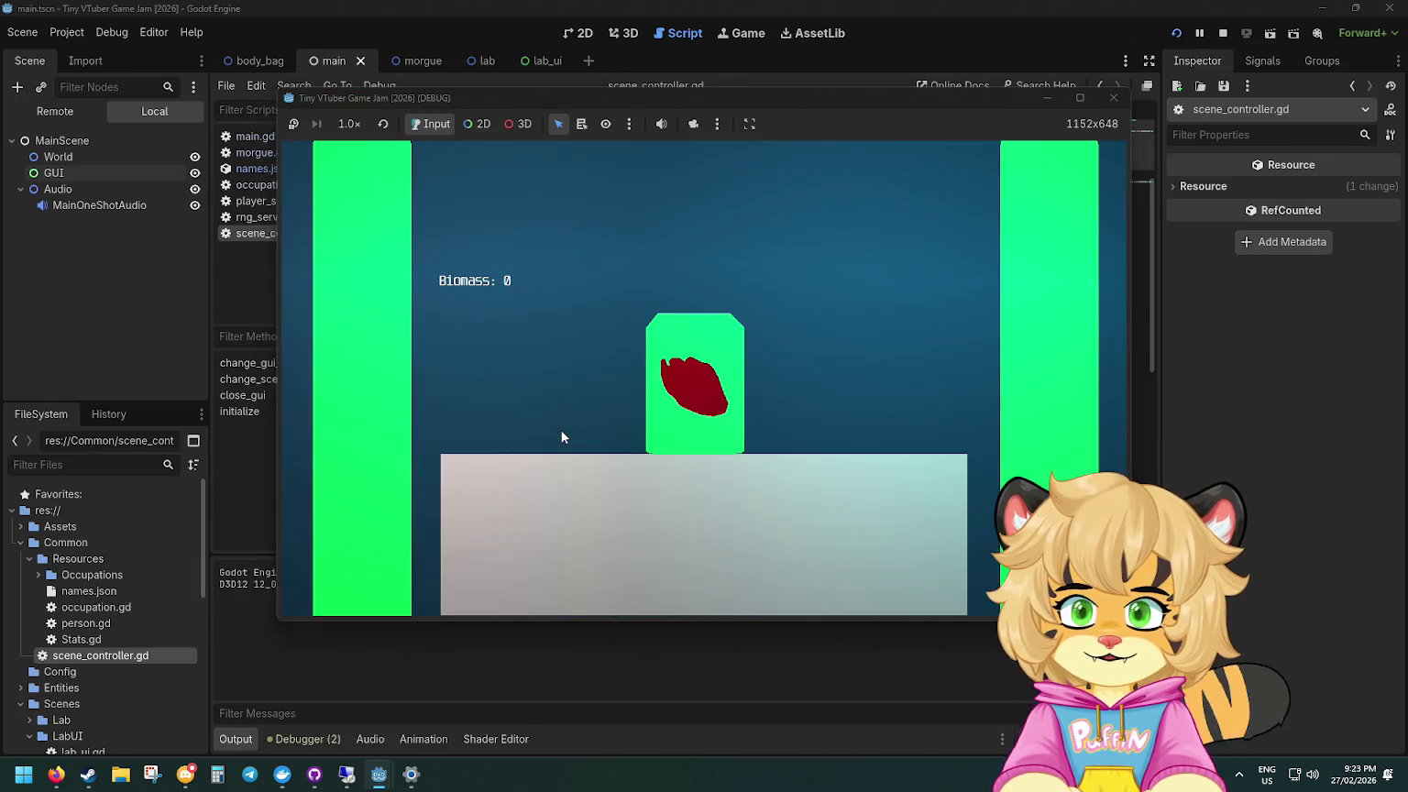
Step: In the morgue, recycle one body and harvest two, then visit the lab and come back
click(661, 398)
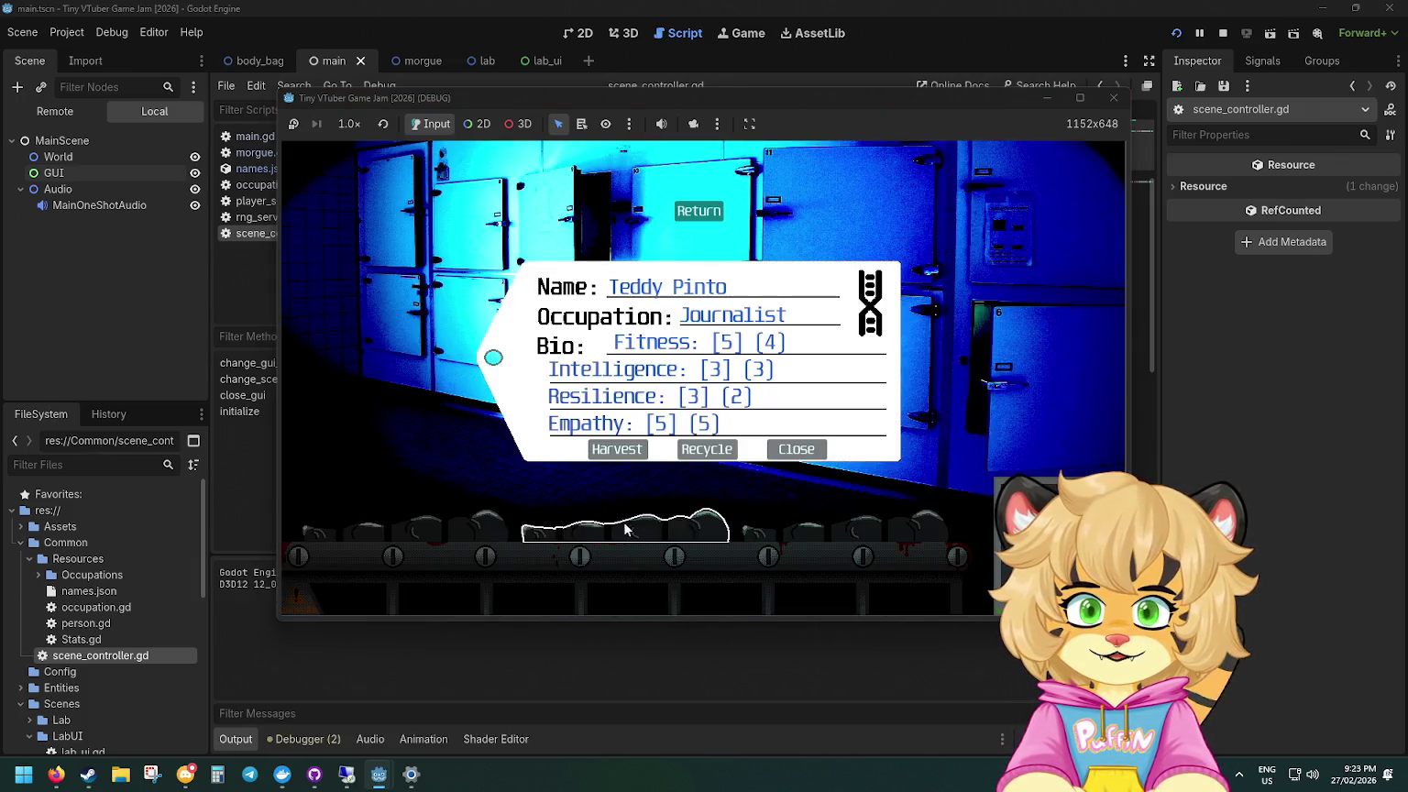
click(696, 451)
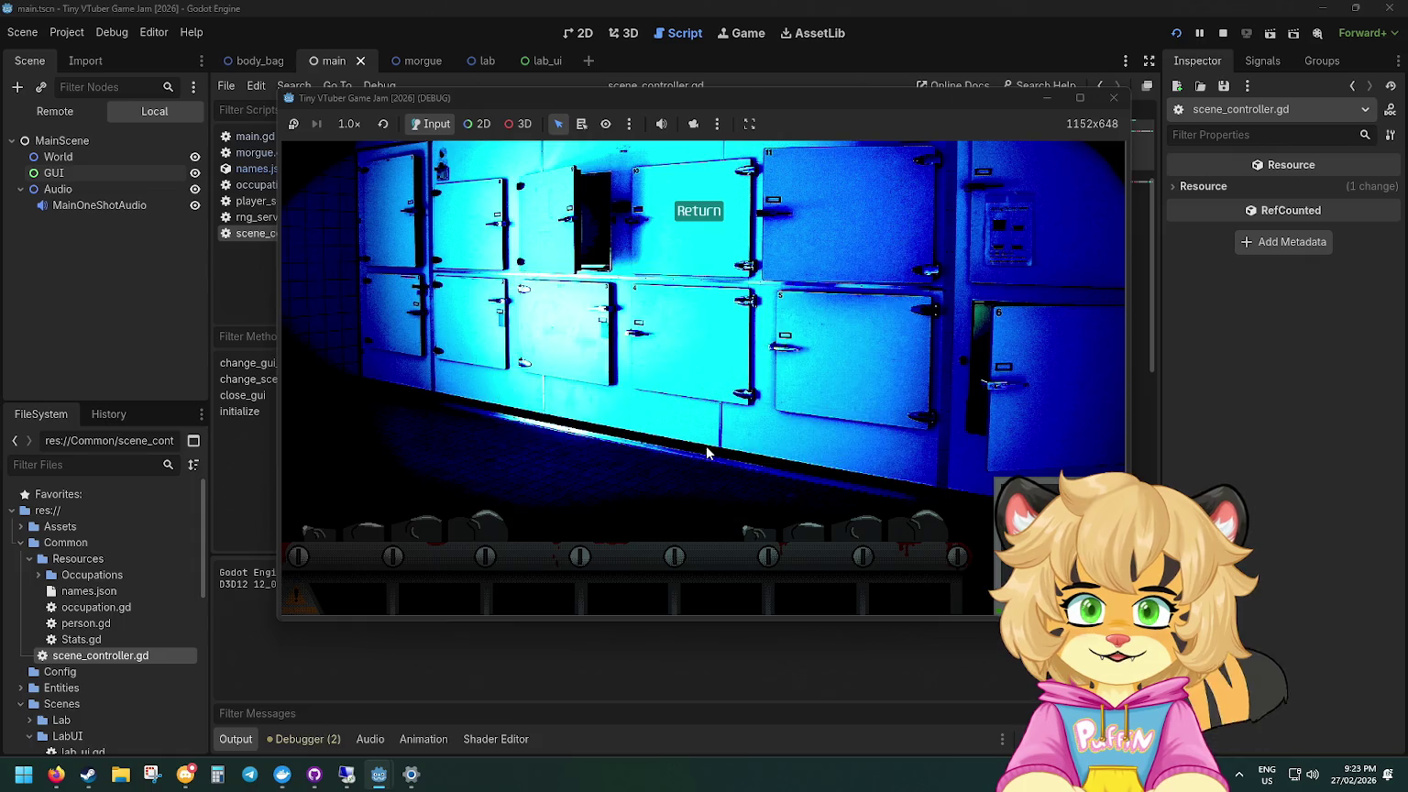
click(468, 537)
click(625, 458)
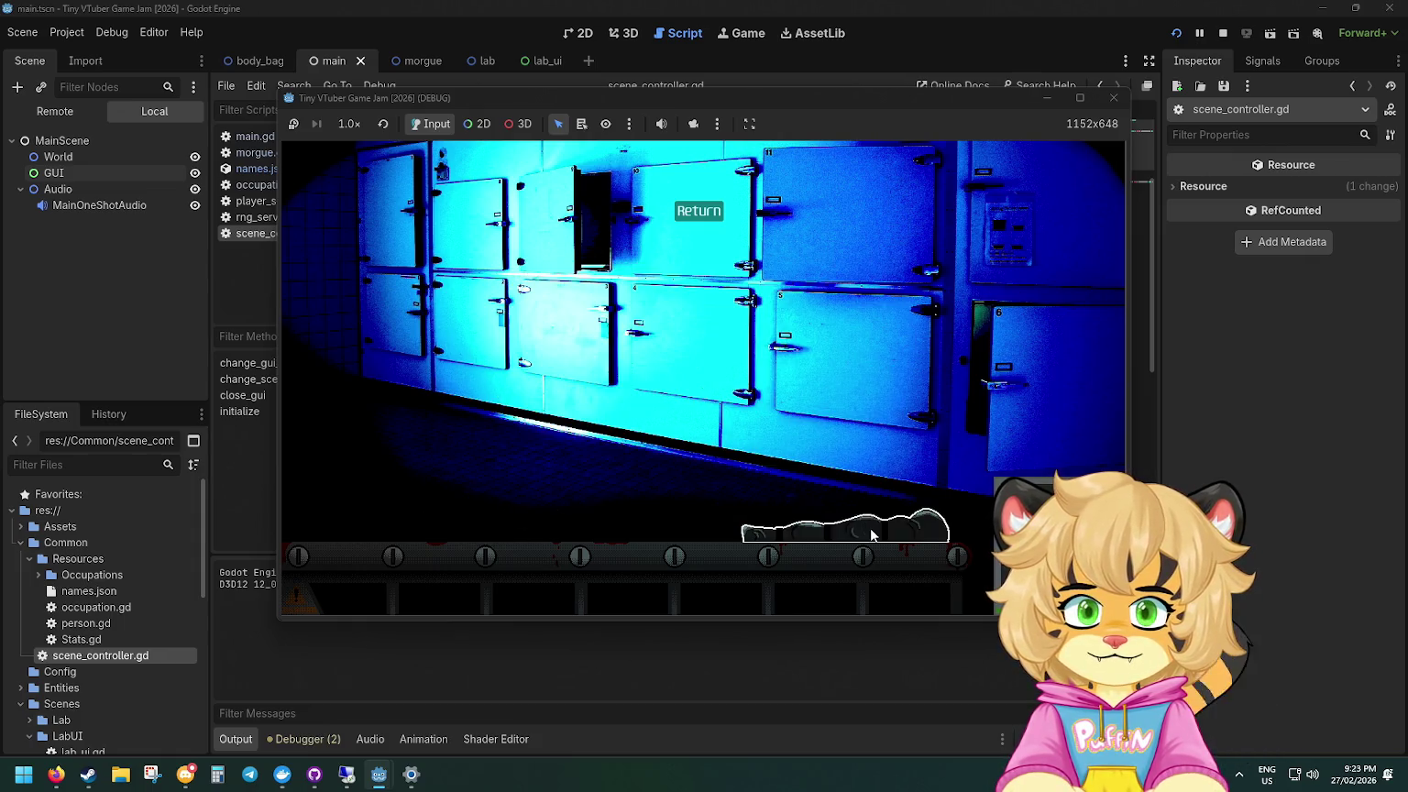
click(640, 455)
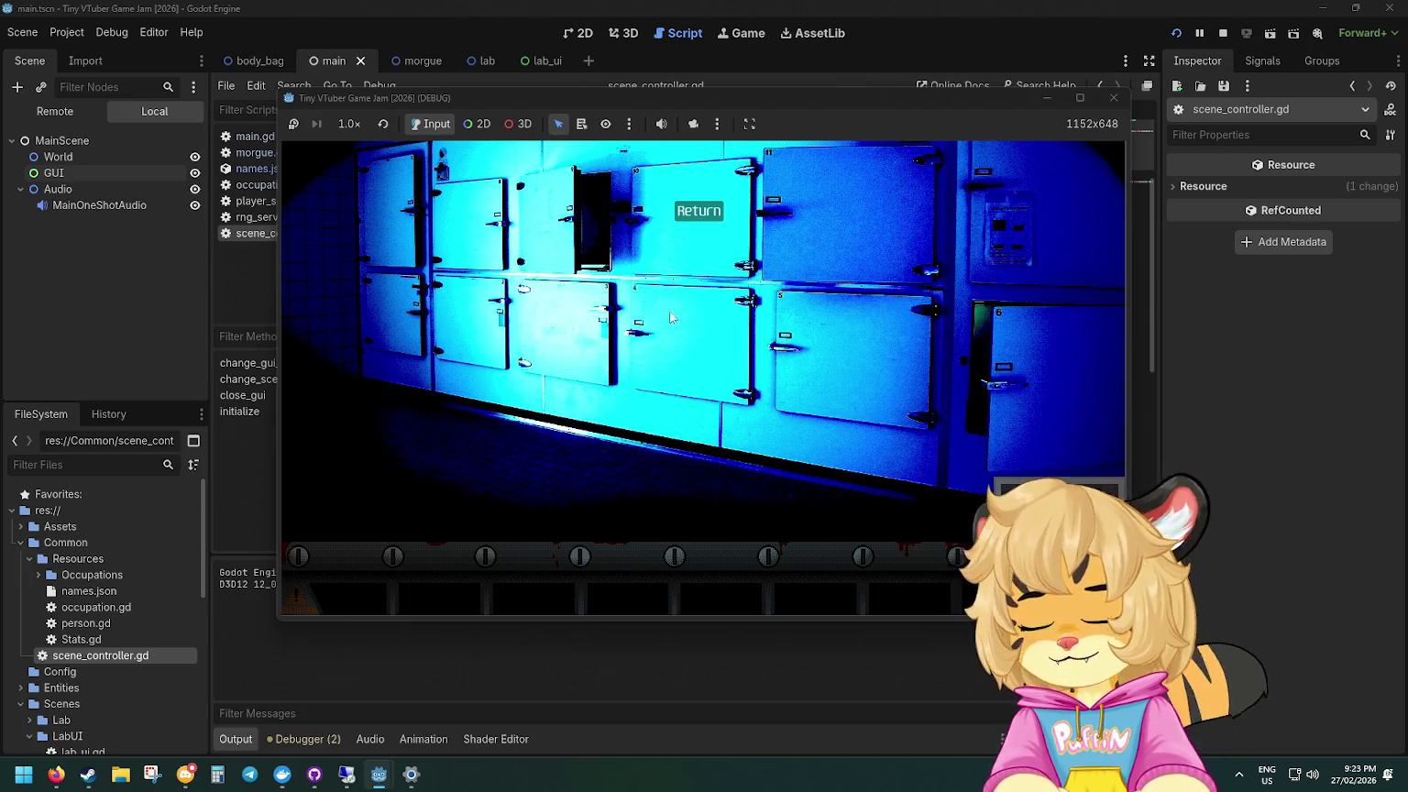
click(701, 213)
click(658, 476)
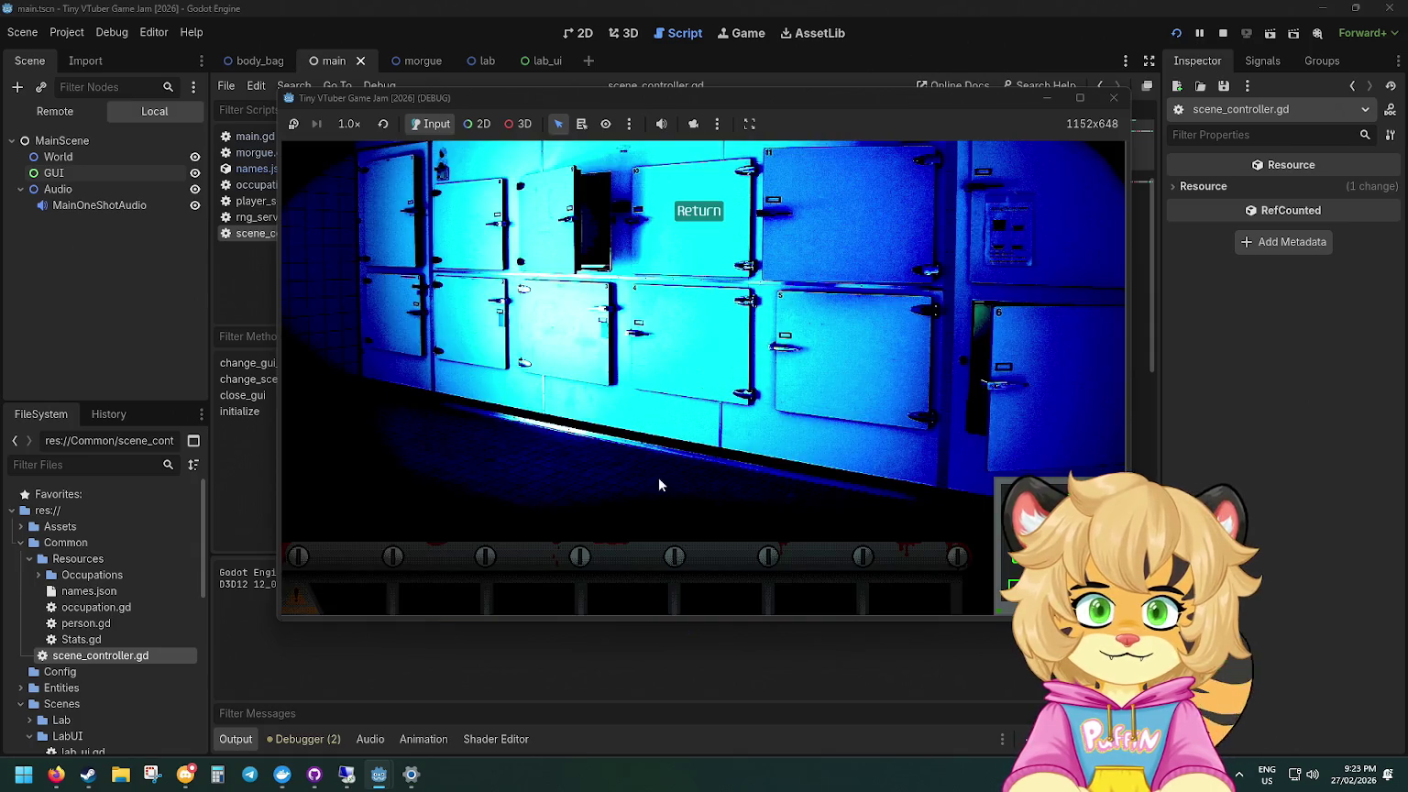
Step: Process the newly arrived bodies on the rack, recycling several of them
click(712, 460)
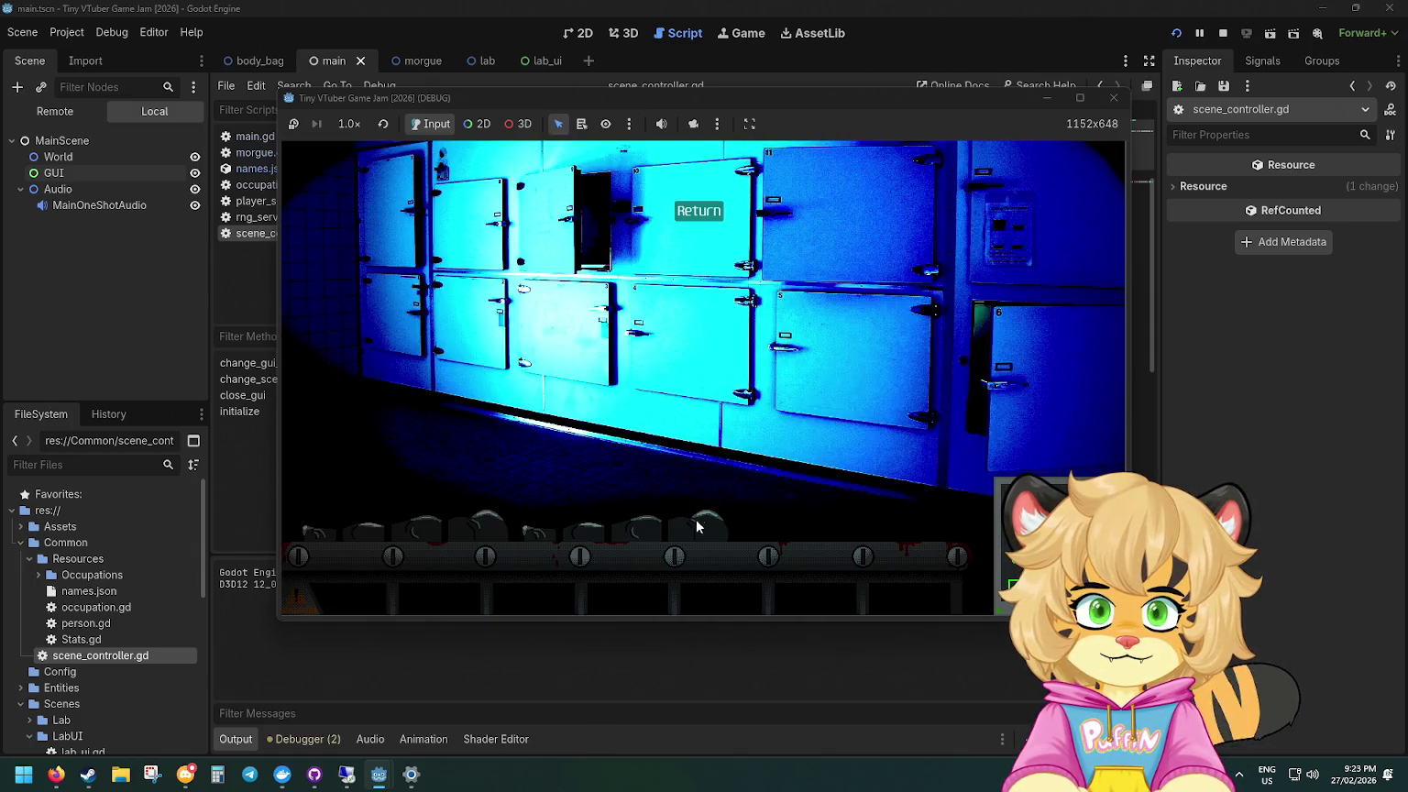
click(684, 445)
click(683, 445)
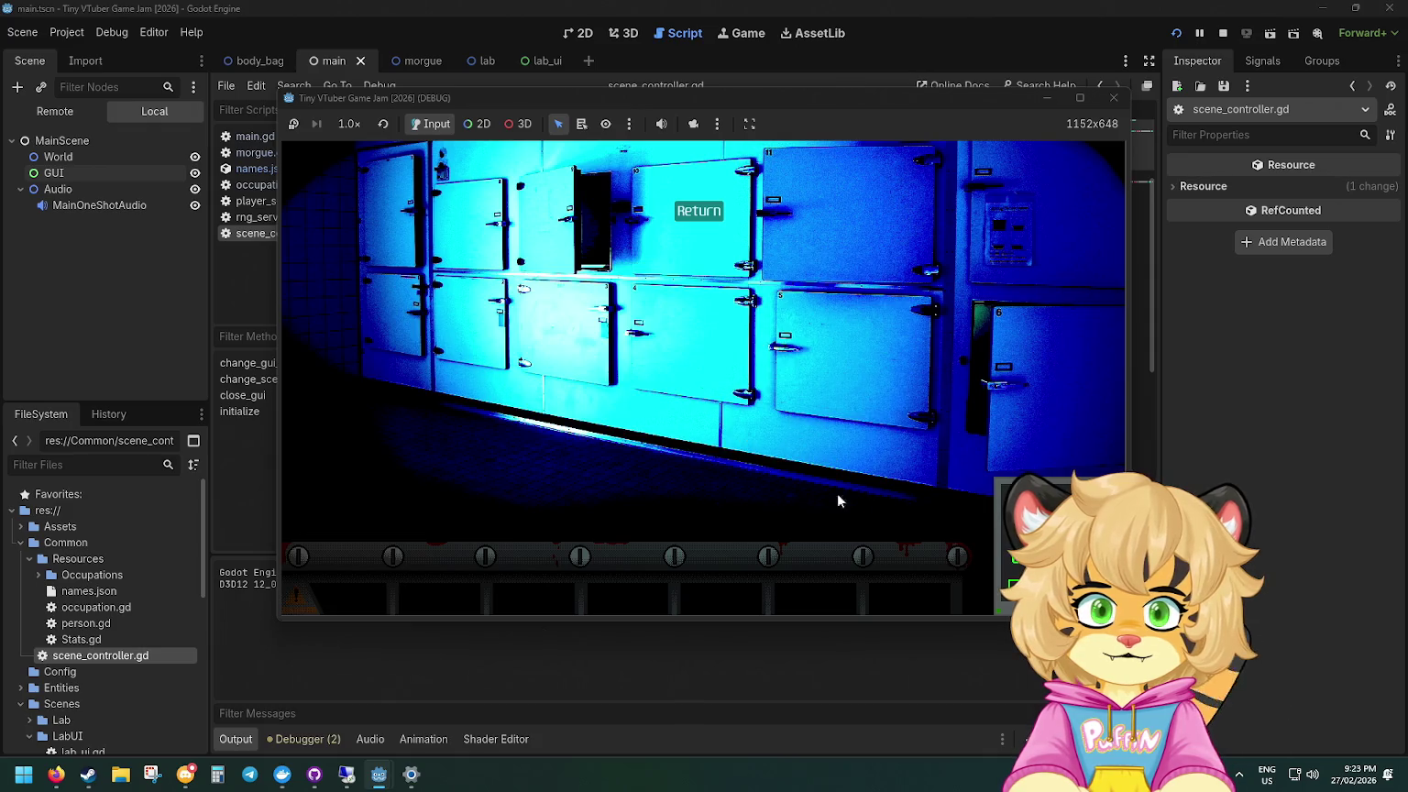
click(700, 450)
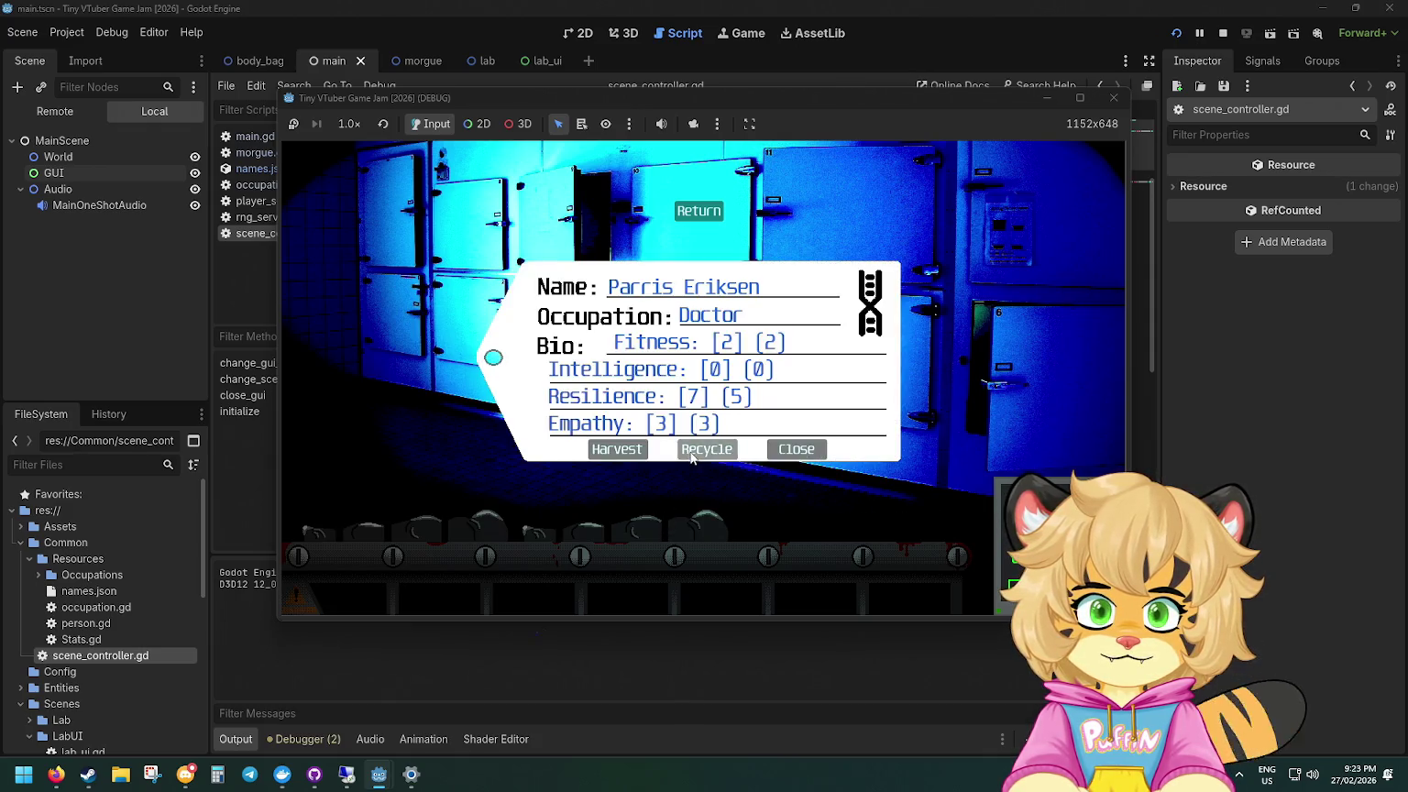
click(696, 451)
click(704, 451)
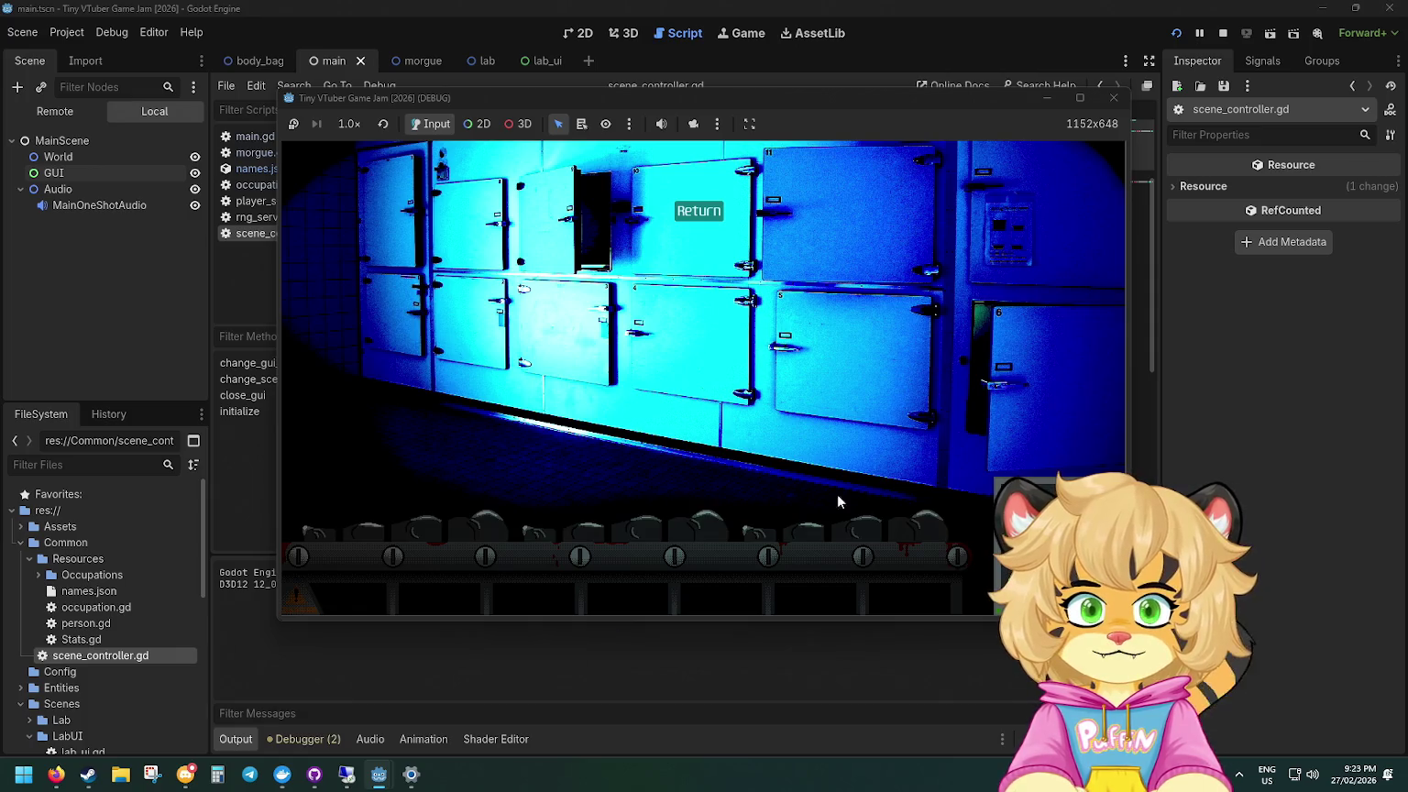
Step: Harvest and recycle more bodies from their bio cards, then view the live Remote scene tree
click(566, 500)
click(617, 449)
click(594, 514)
click(618, 449)
click(888, 513)
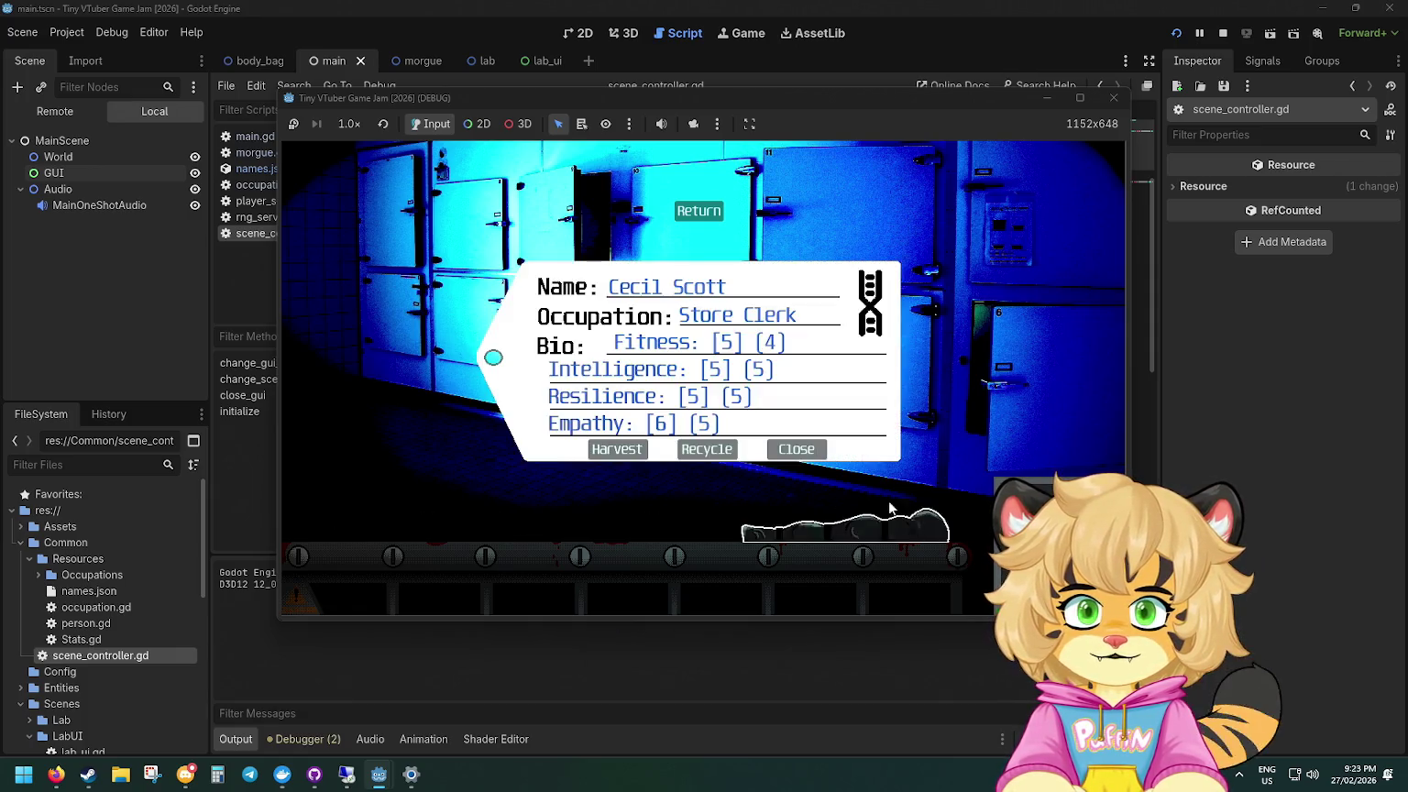
click(634, 450)
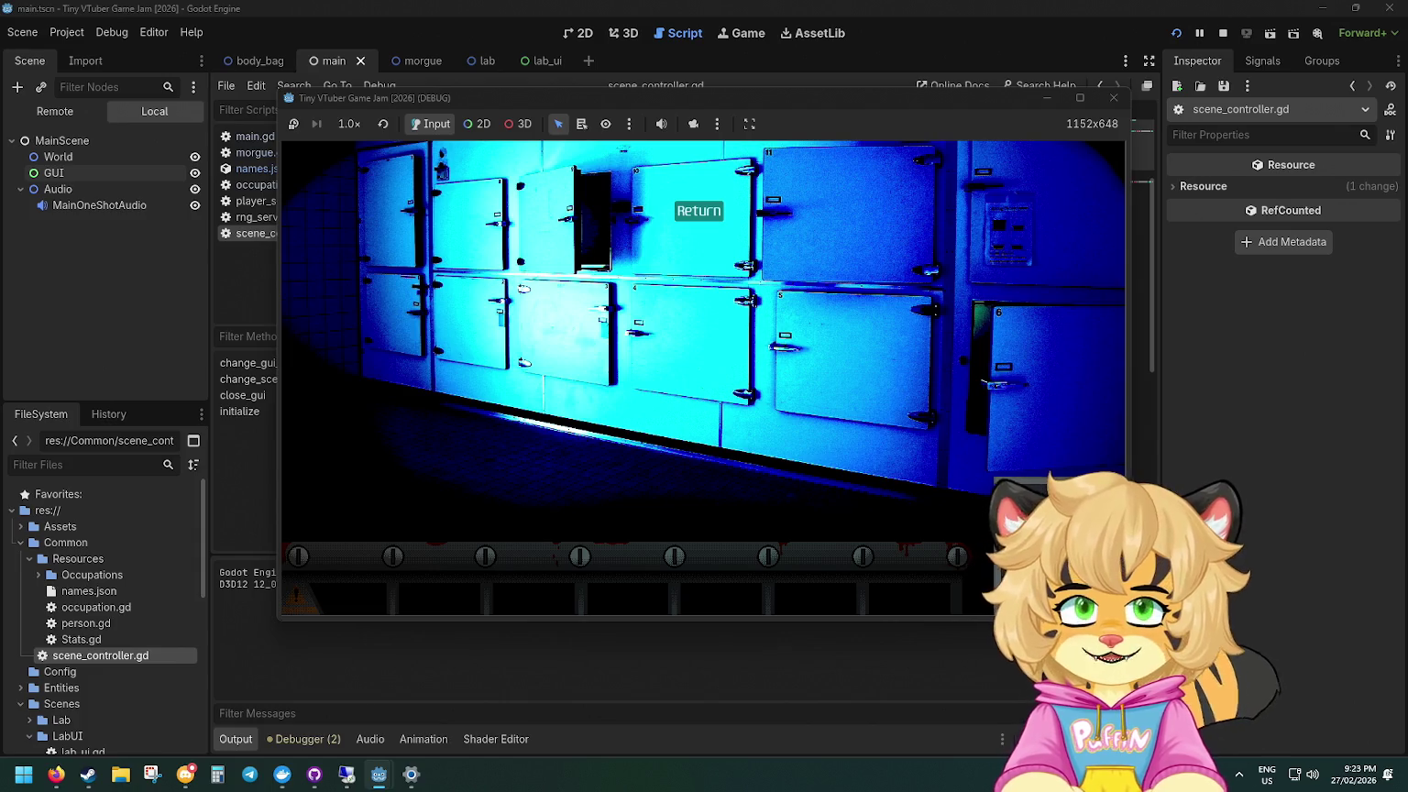
click(878, 530)
click(691, 451)
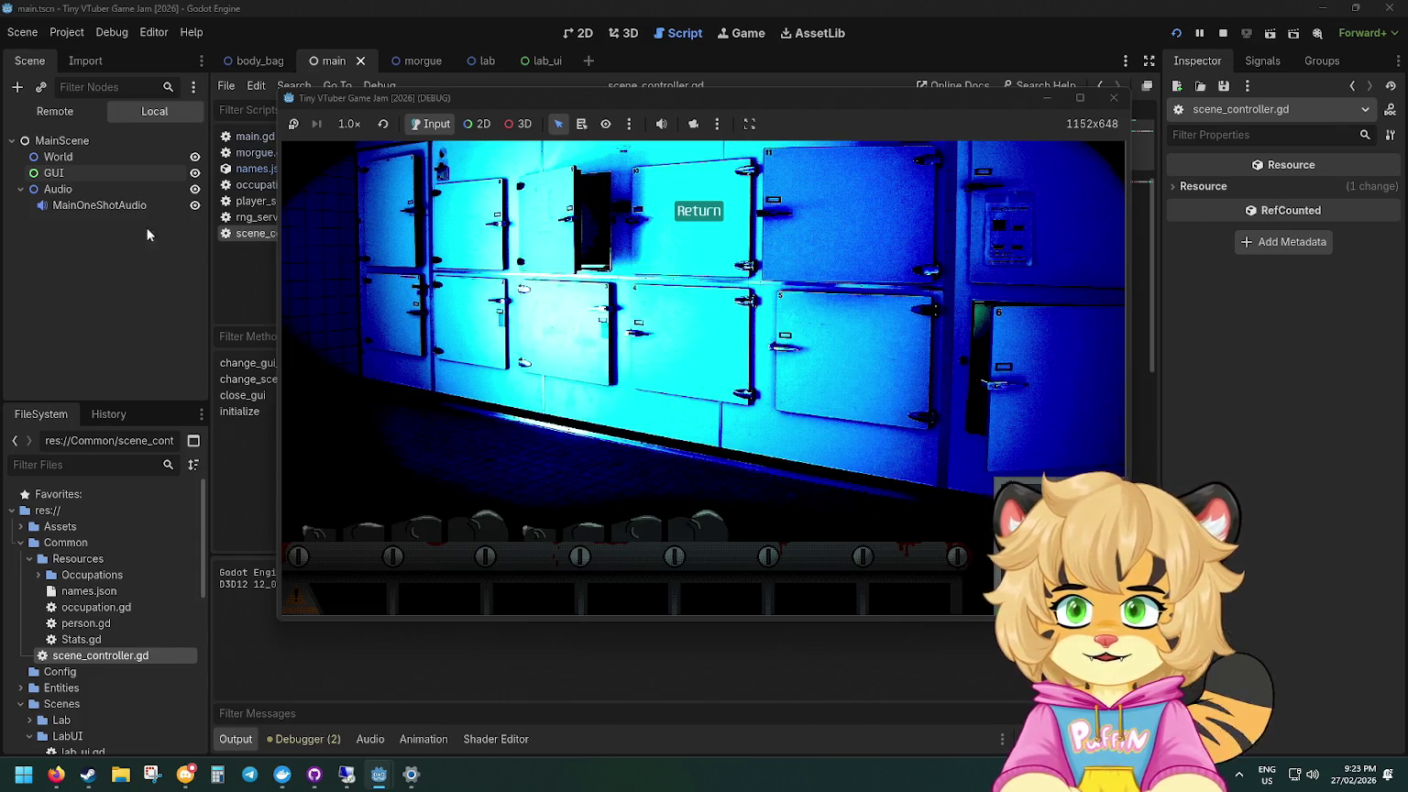
click(58, 111)
Step: Expand the live MainScene tree and inspect the Main, World and Morgue nodes
click(44, 174)
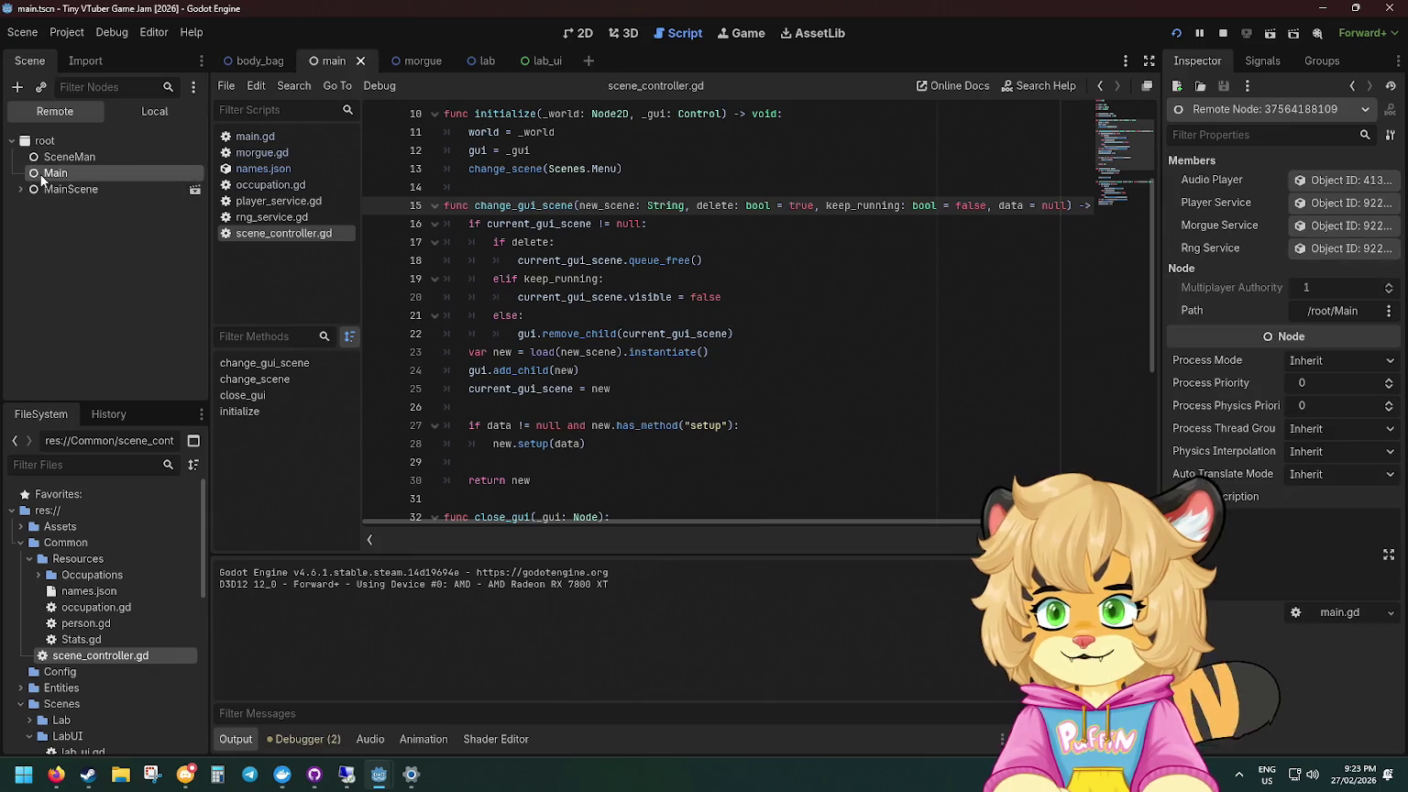
mouse_move(1281, 280)
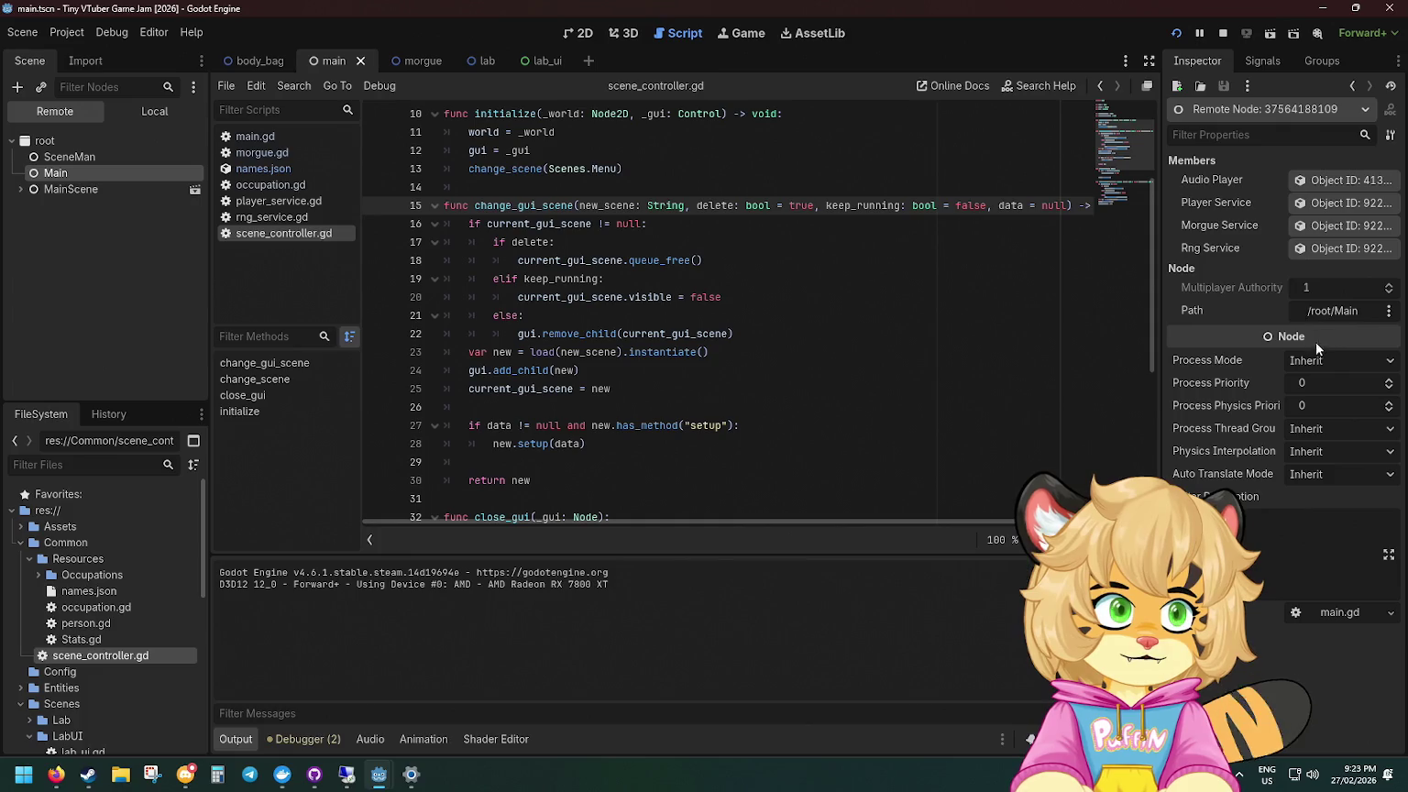
double_click(121, 187)
click(80, 203)
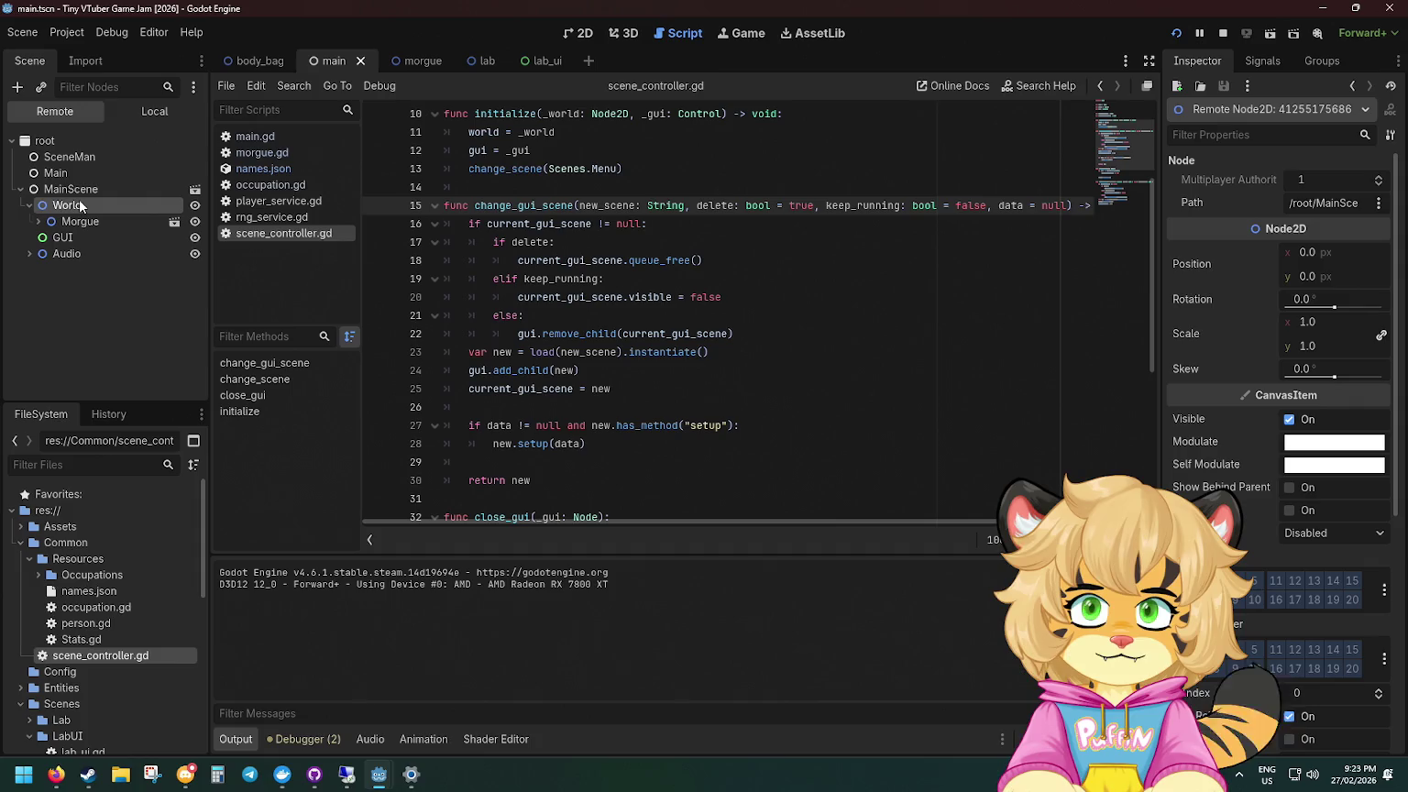
double_click(81, 221)
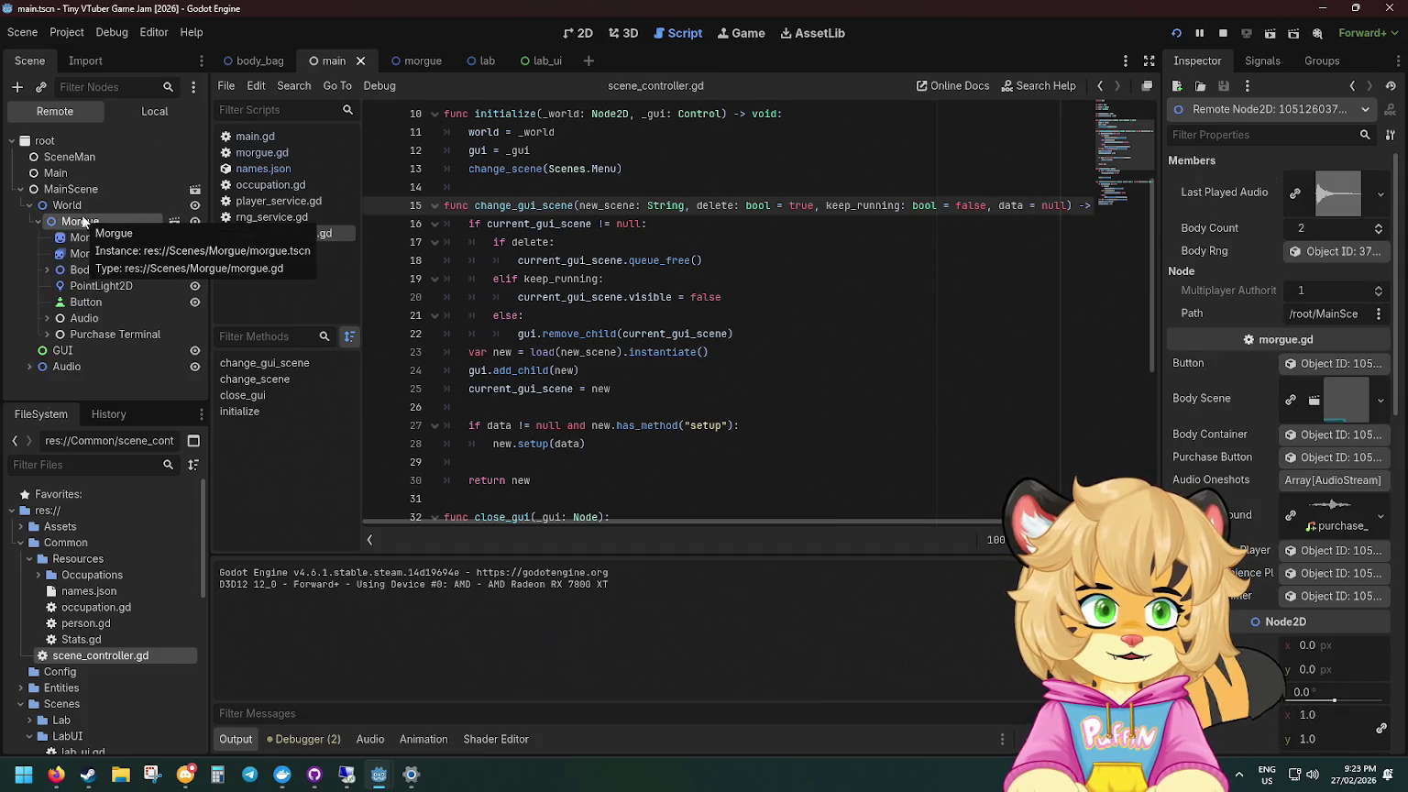
click(104, 168)
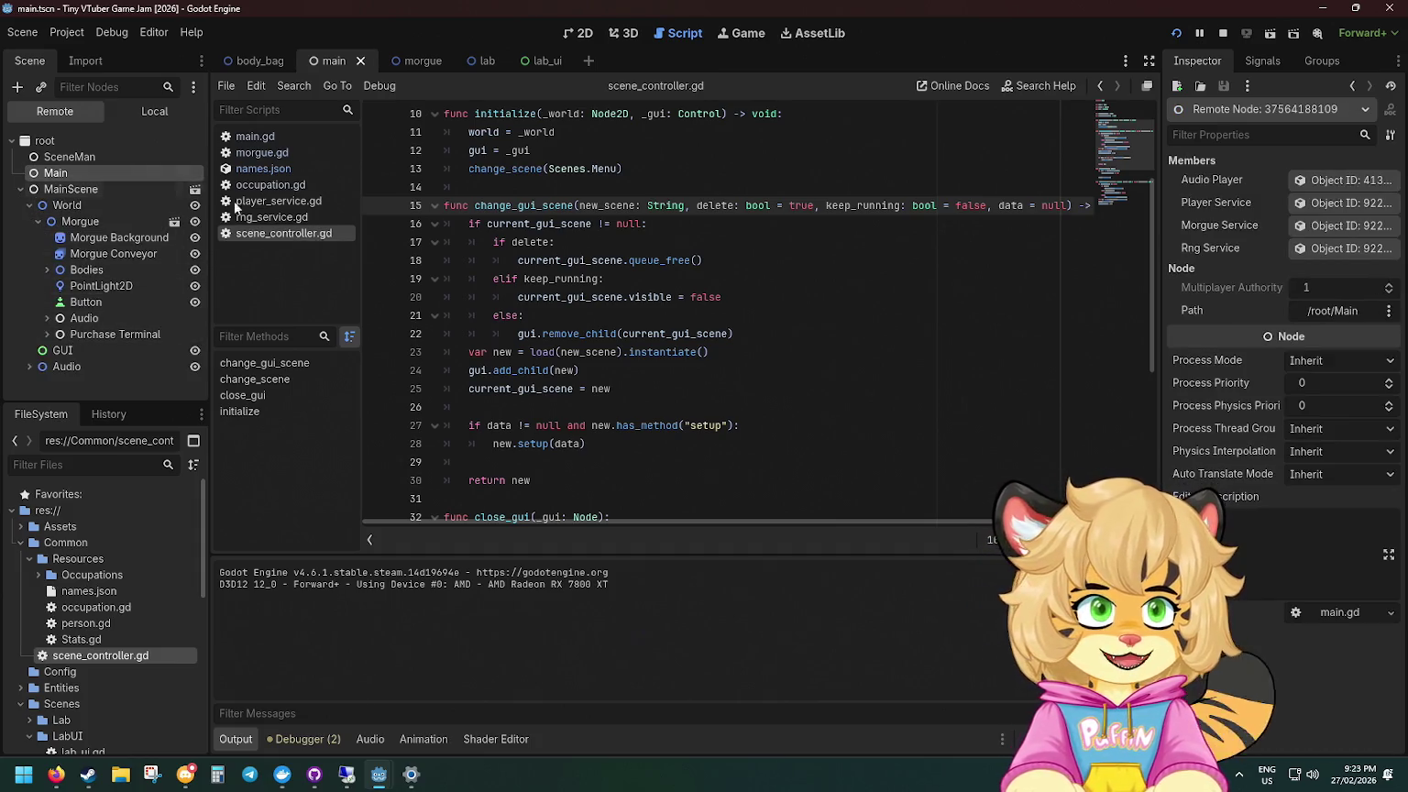
Step: Inspect the live Morgue Service, Player Service and a gene's Stats values
click(1331, 219)
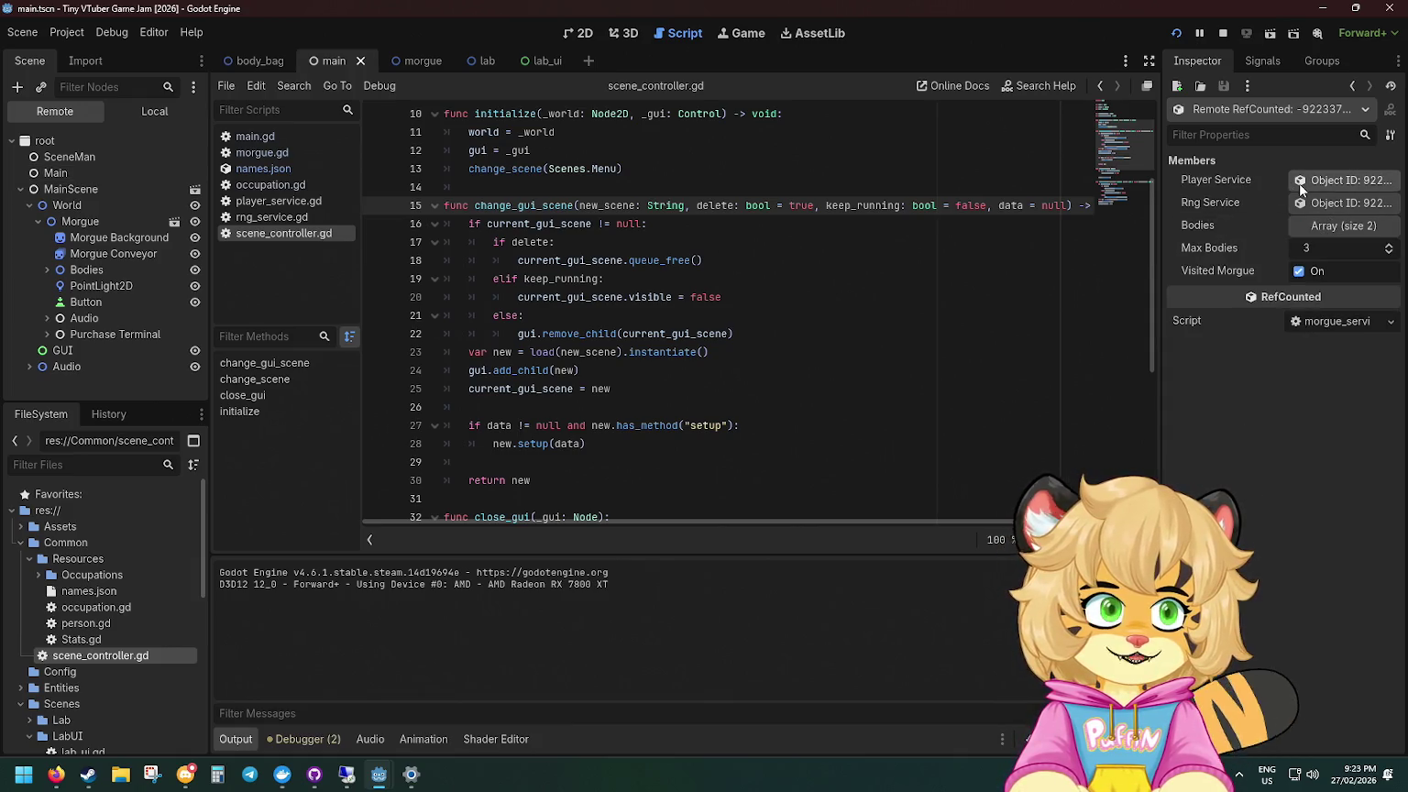
click(1330, 185)
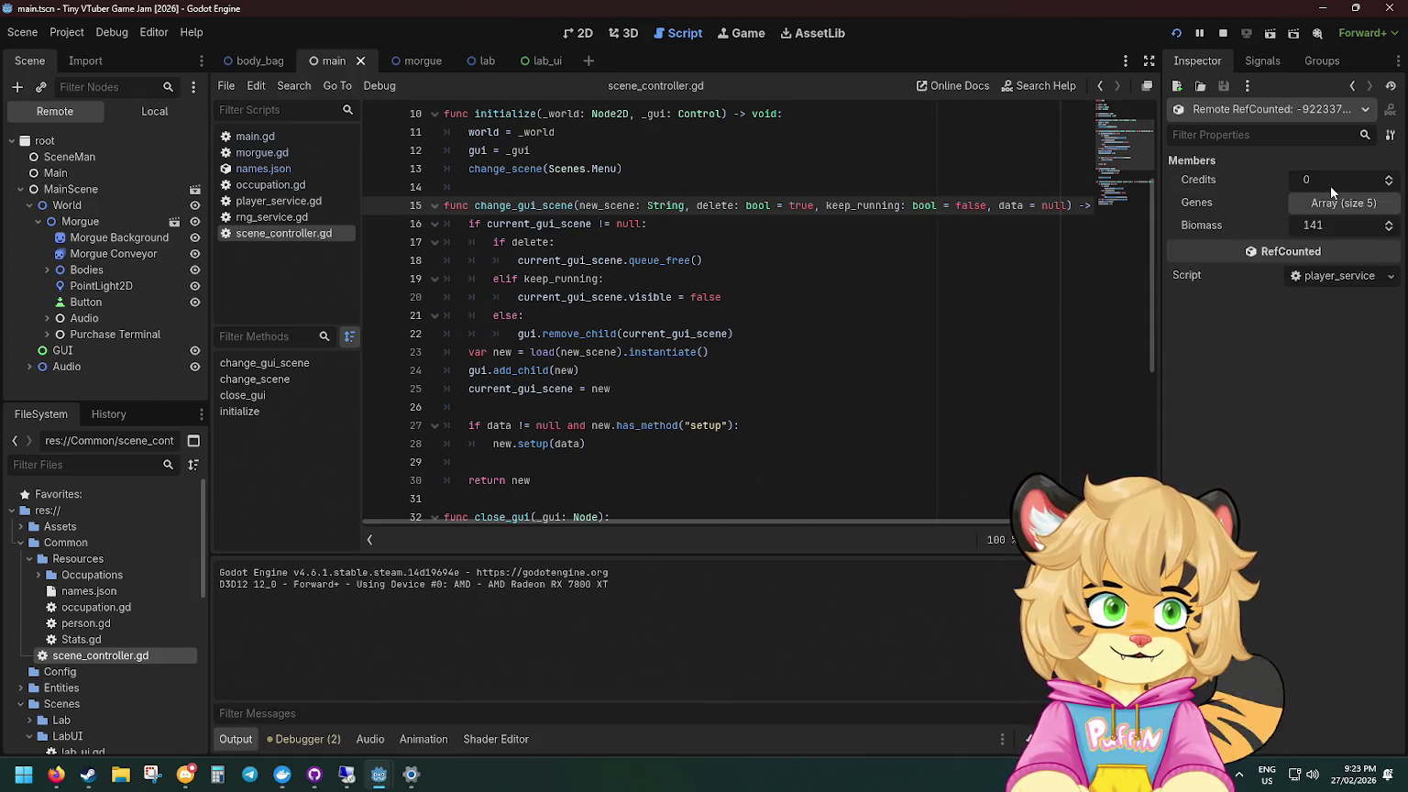
click(1384, 206)
click(1324, 256)
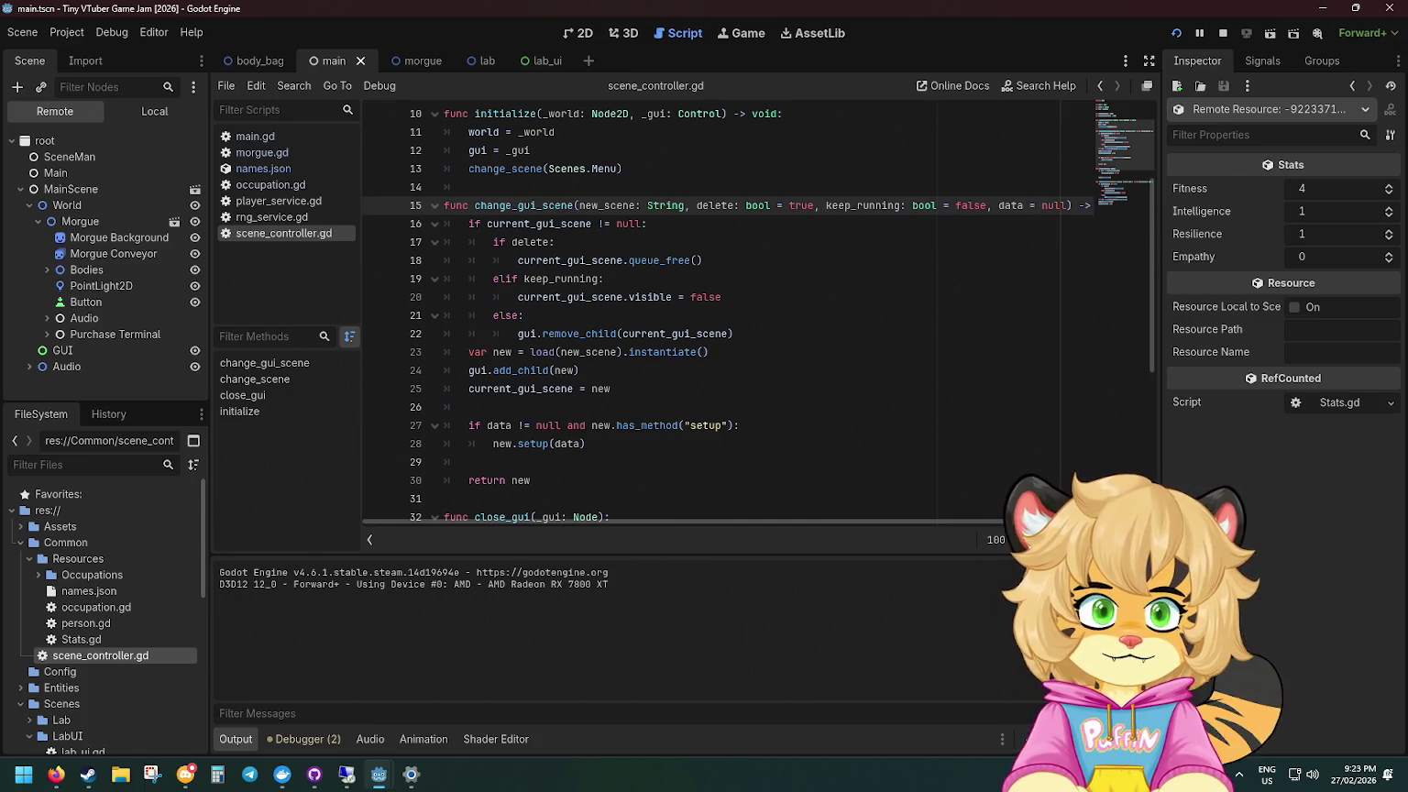
Step: Harvest a body from its info card in the running game
key(alt+Tab)
click(642, 528)
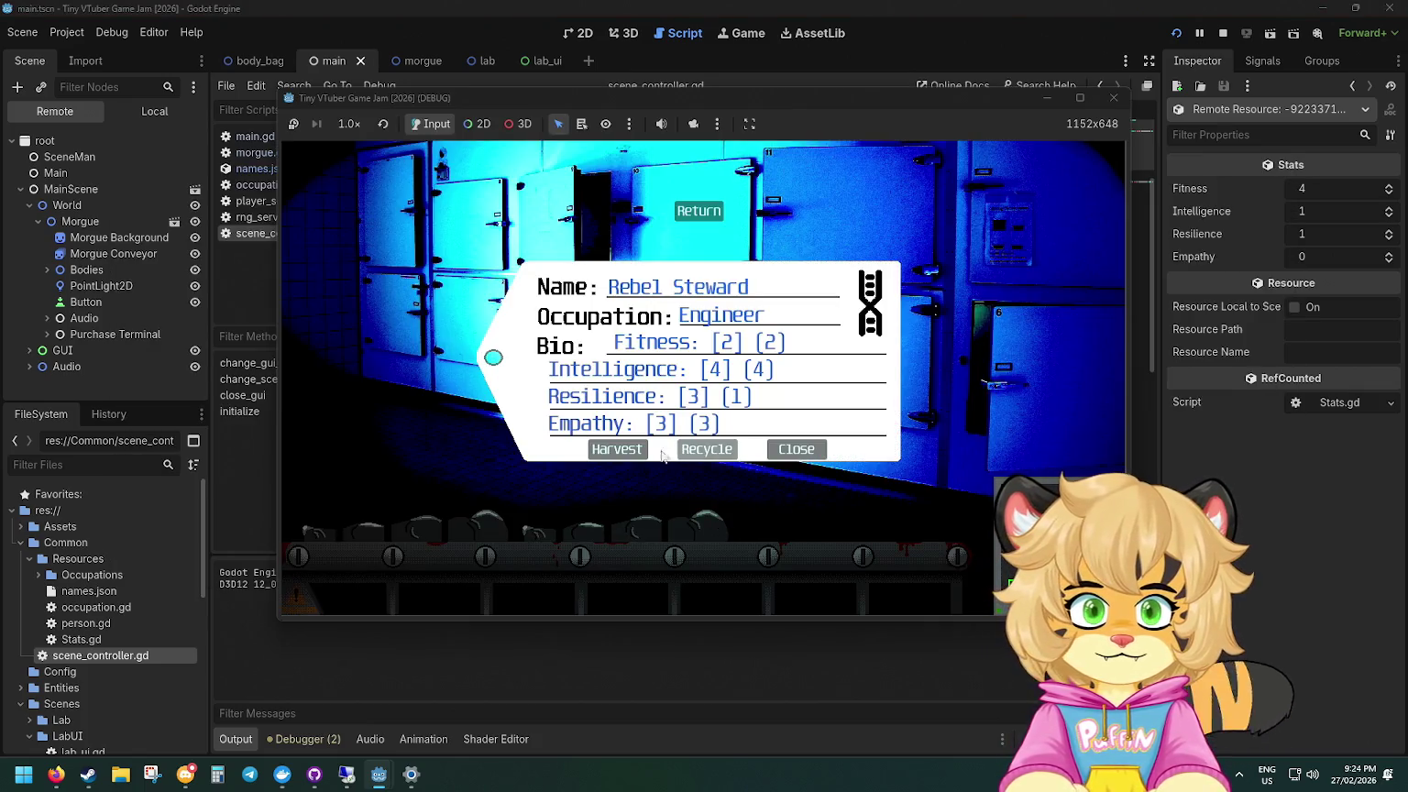
click(617, 450)
Step: Step back through the Inspector history to the live Morgue node, showing Body Count 1
click(1350, 89)
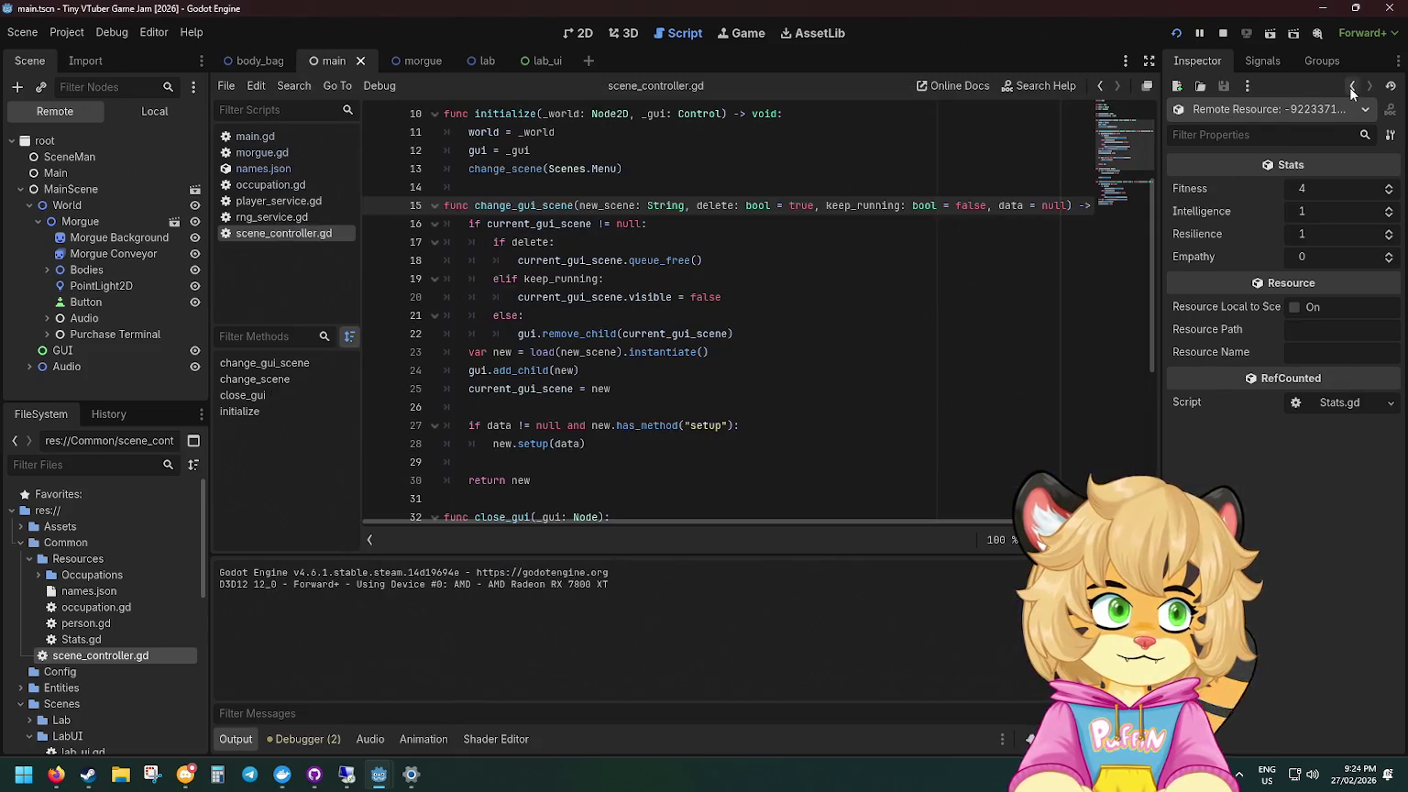
click(1352, 89)
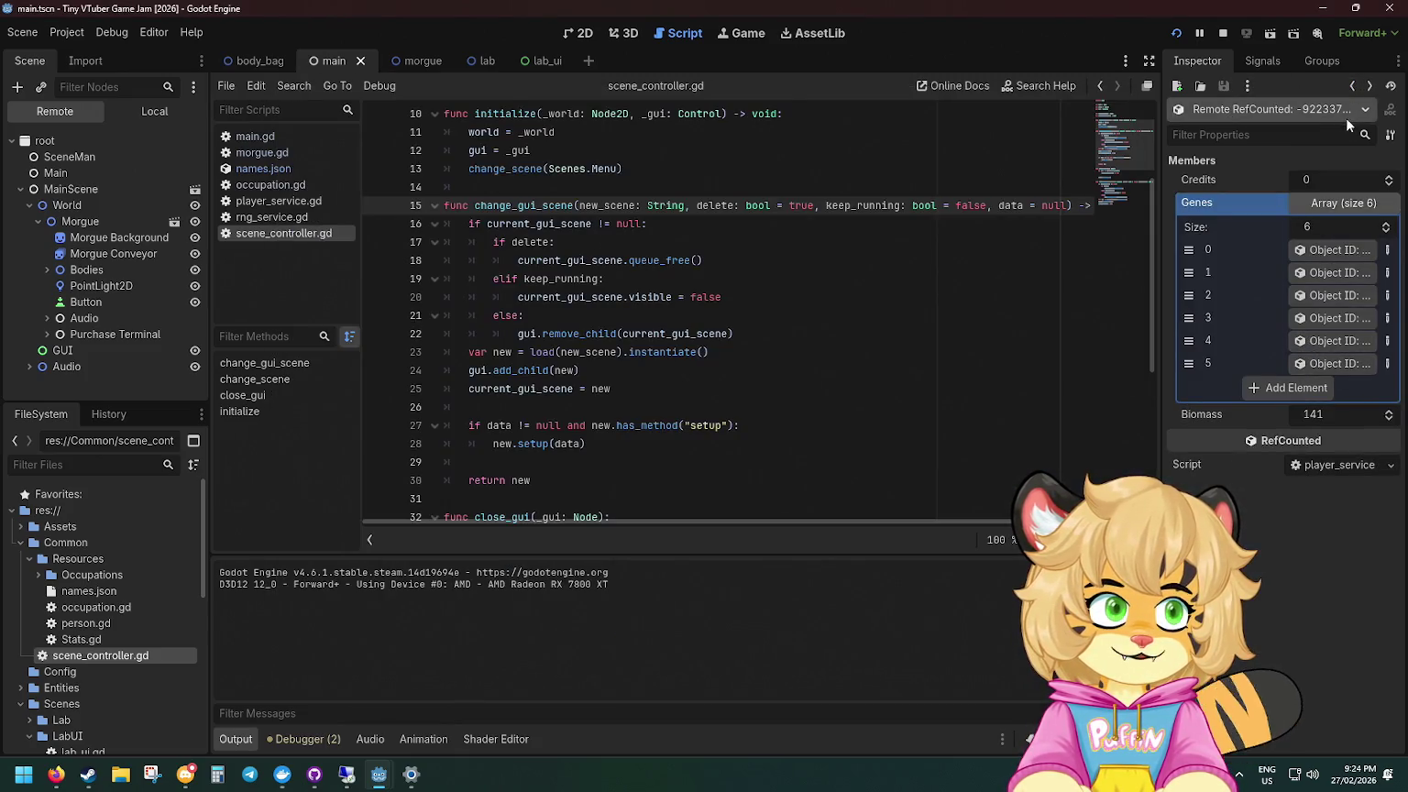
click(1351, 86)
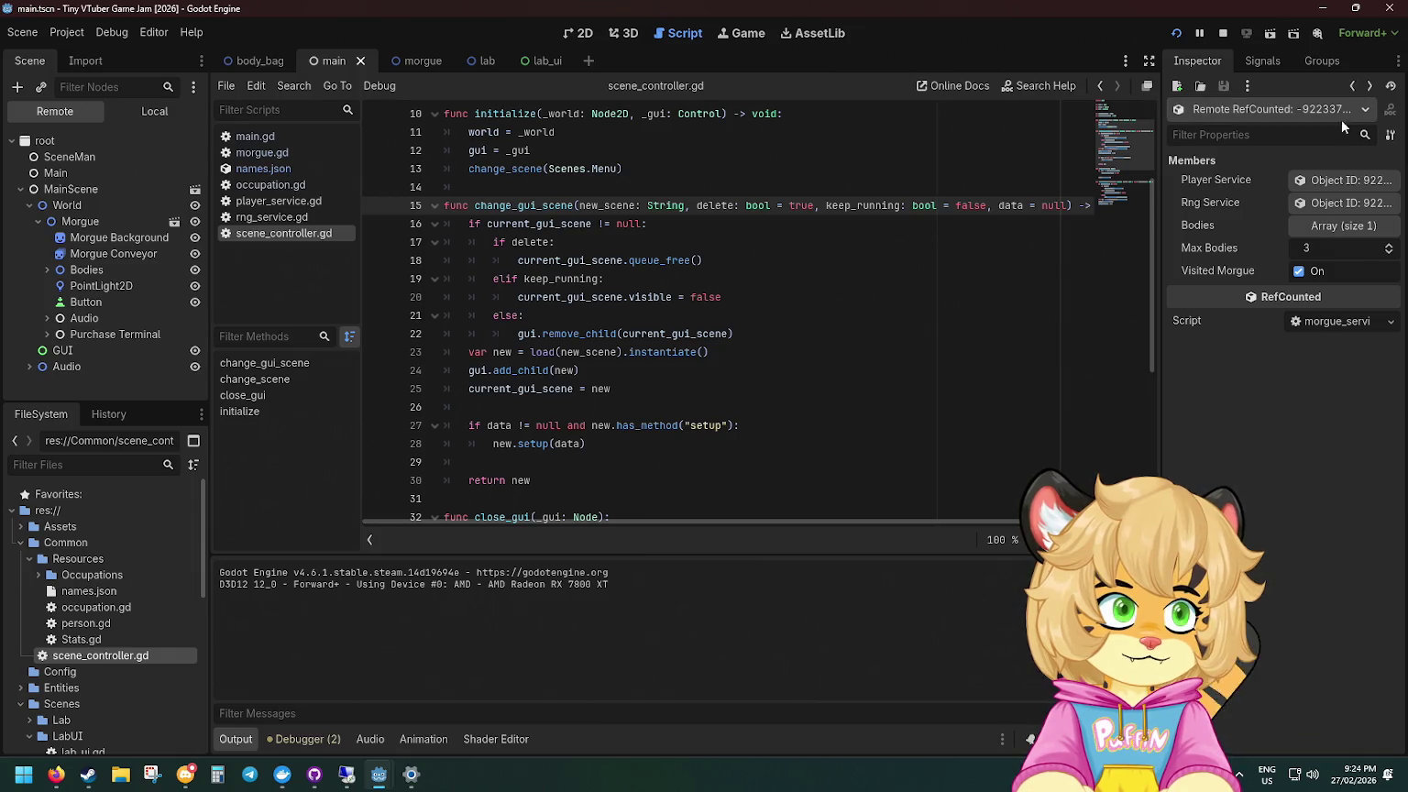
click(1352, 86)
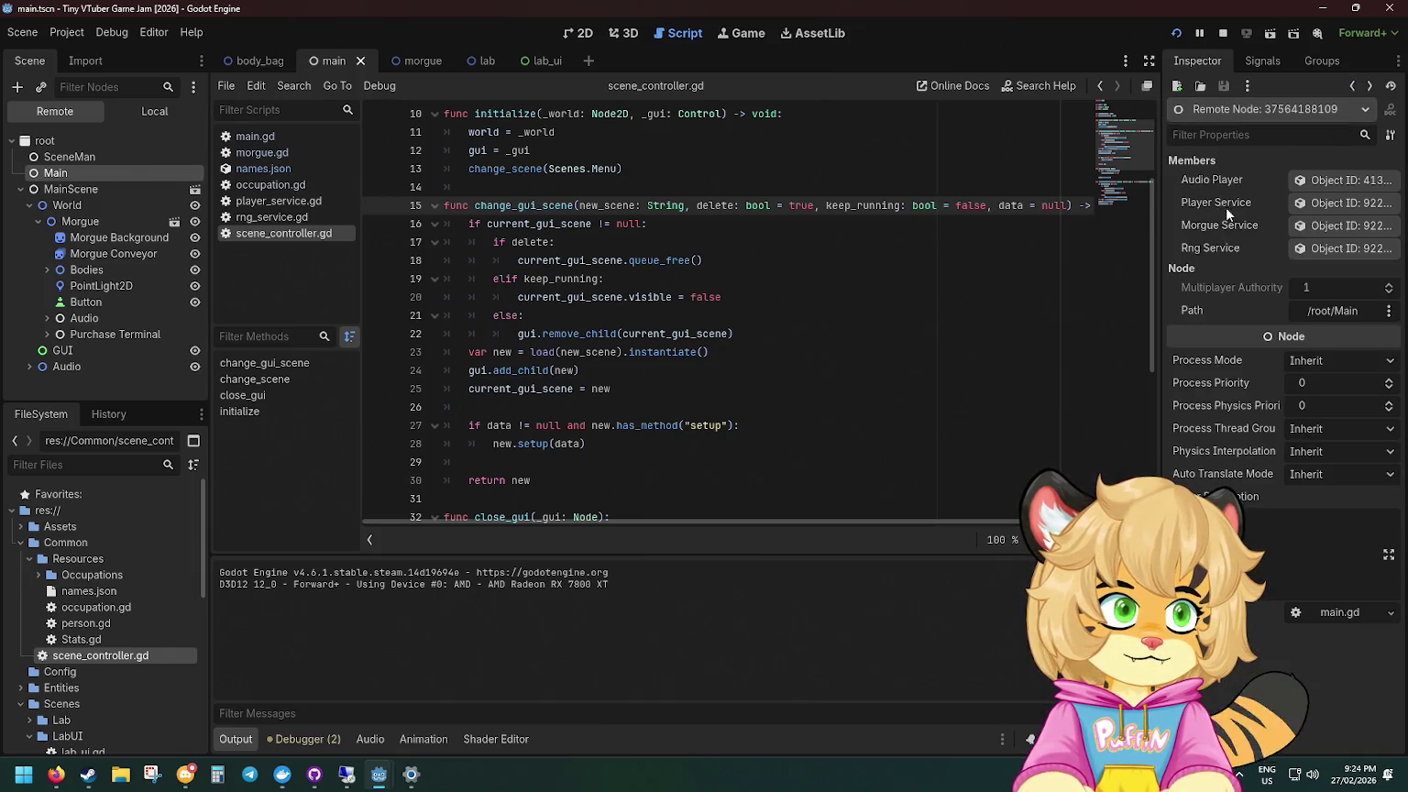
click(1352, 89)
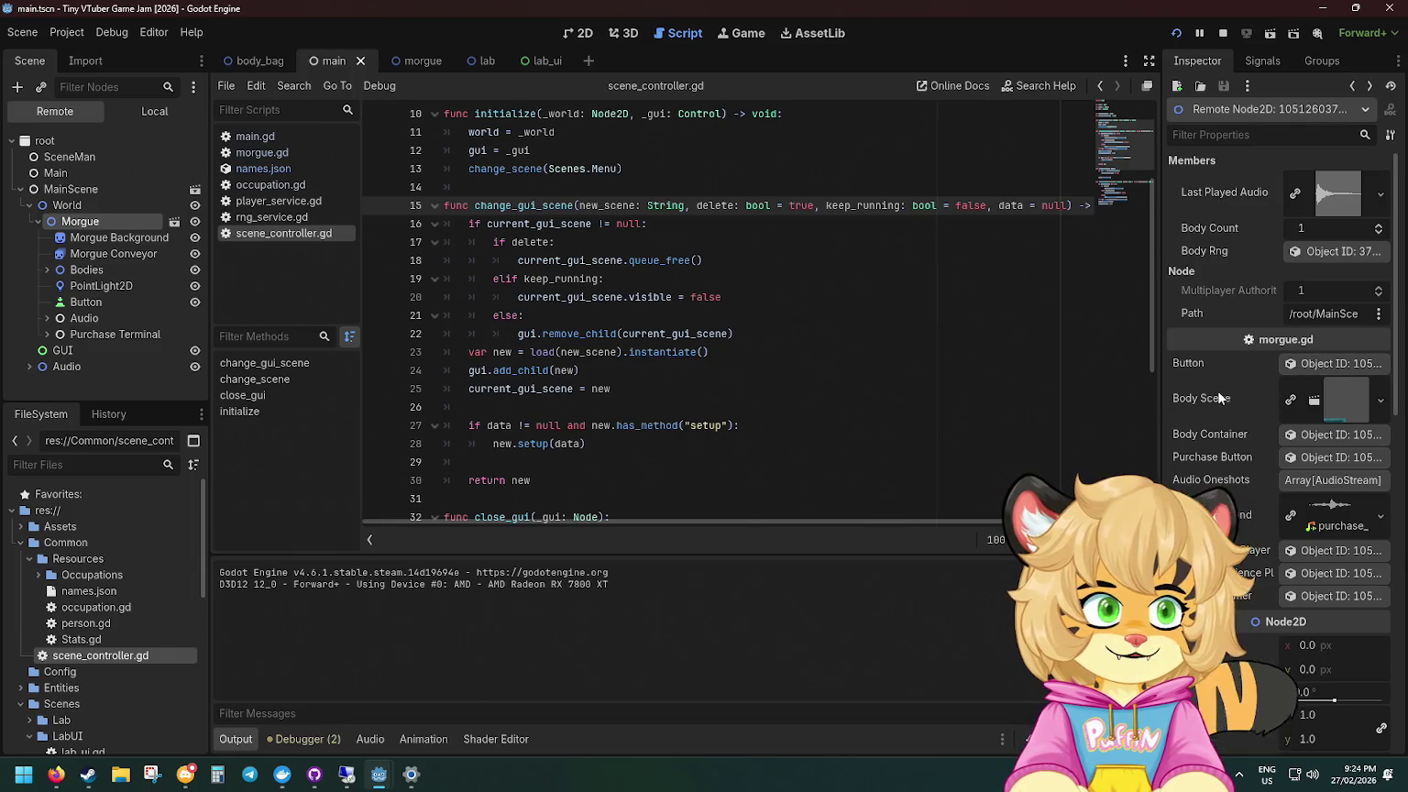
scroll(1209, 375, down, 10)
scroll(1205, 355, up, 10)
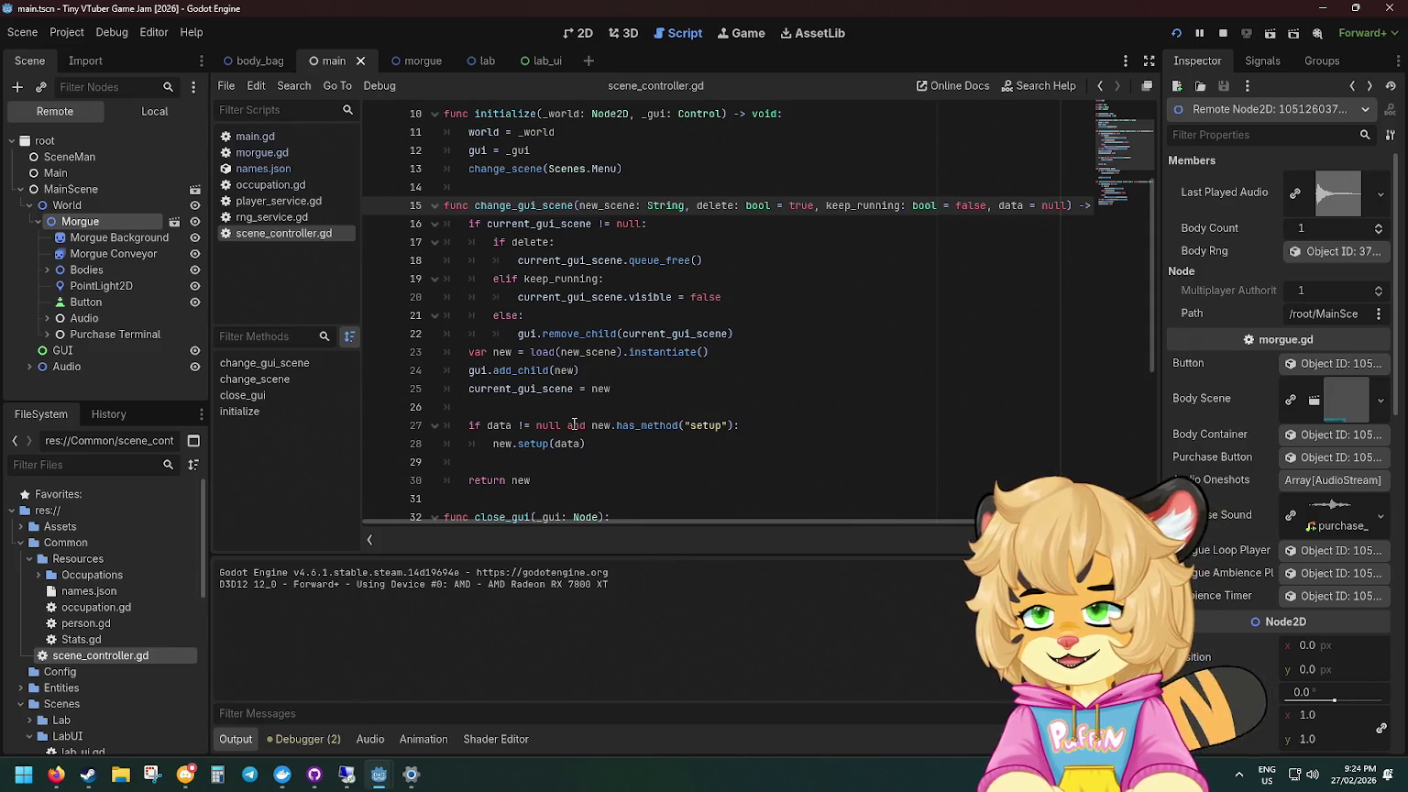
mouse_move(412, 775)
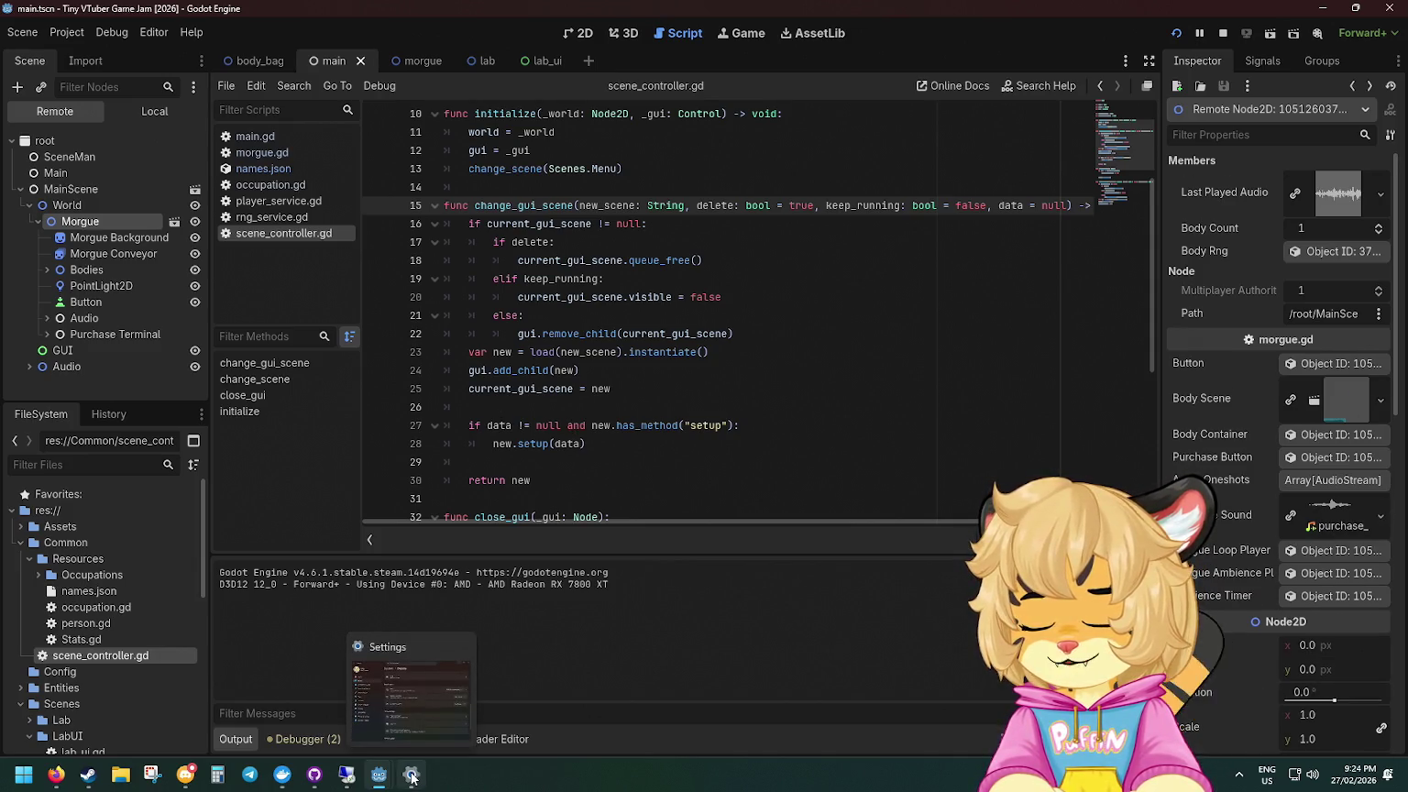
Step: Check the running game, go to scene_controller.gd's current_scene.visible line, and switch to the morgue scene
click(438, 705)
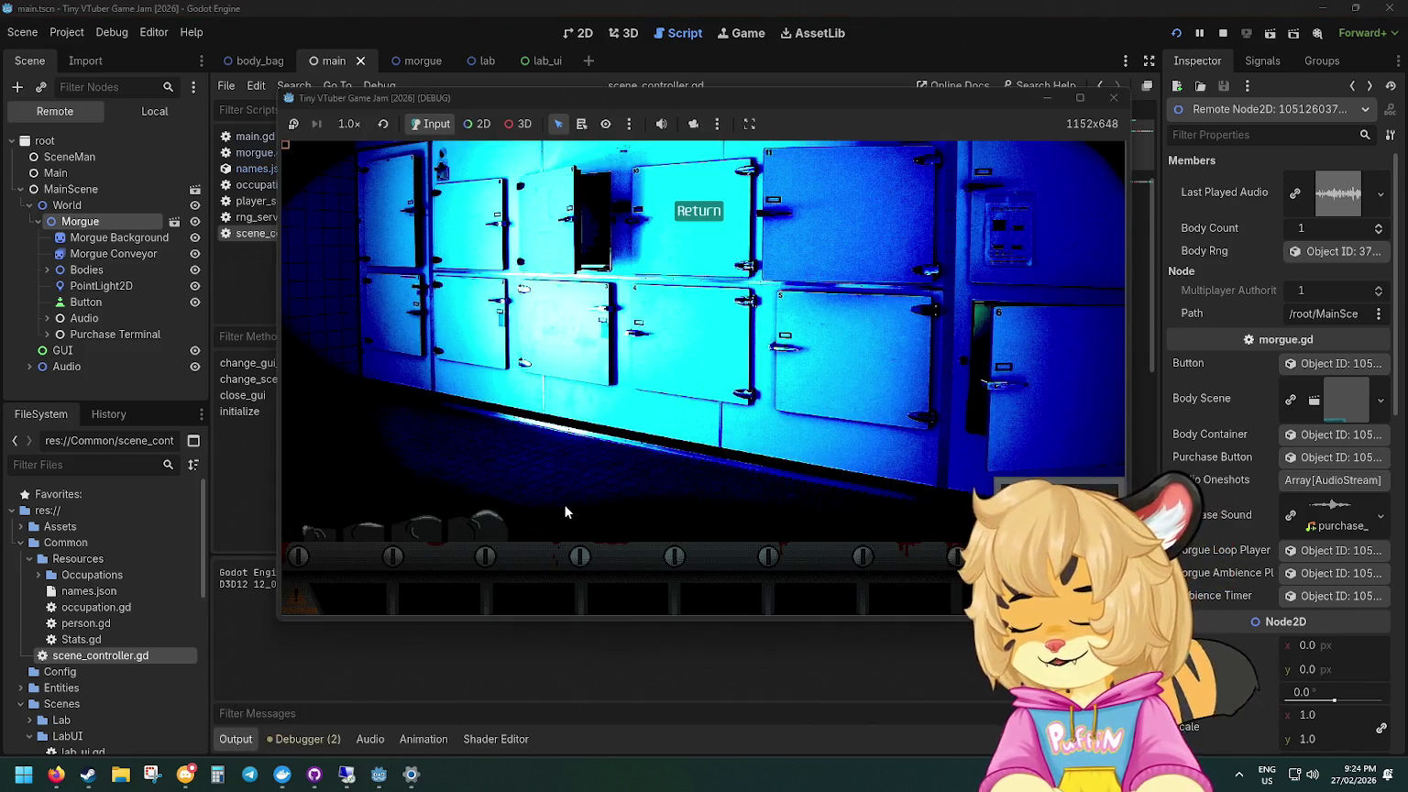
click(449, 6)
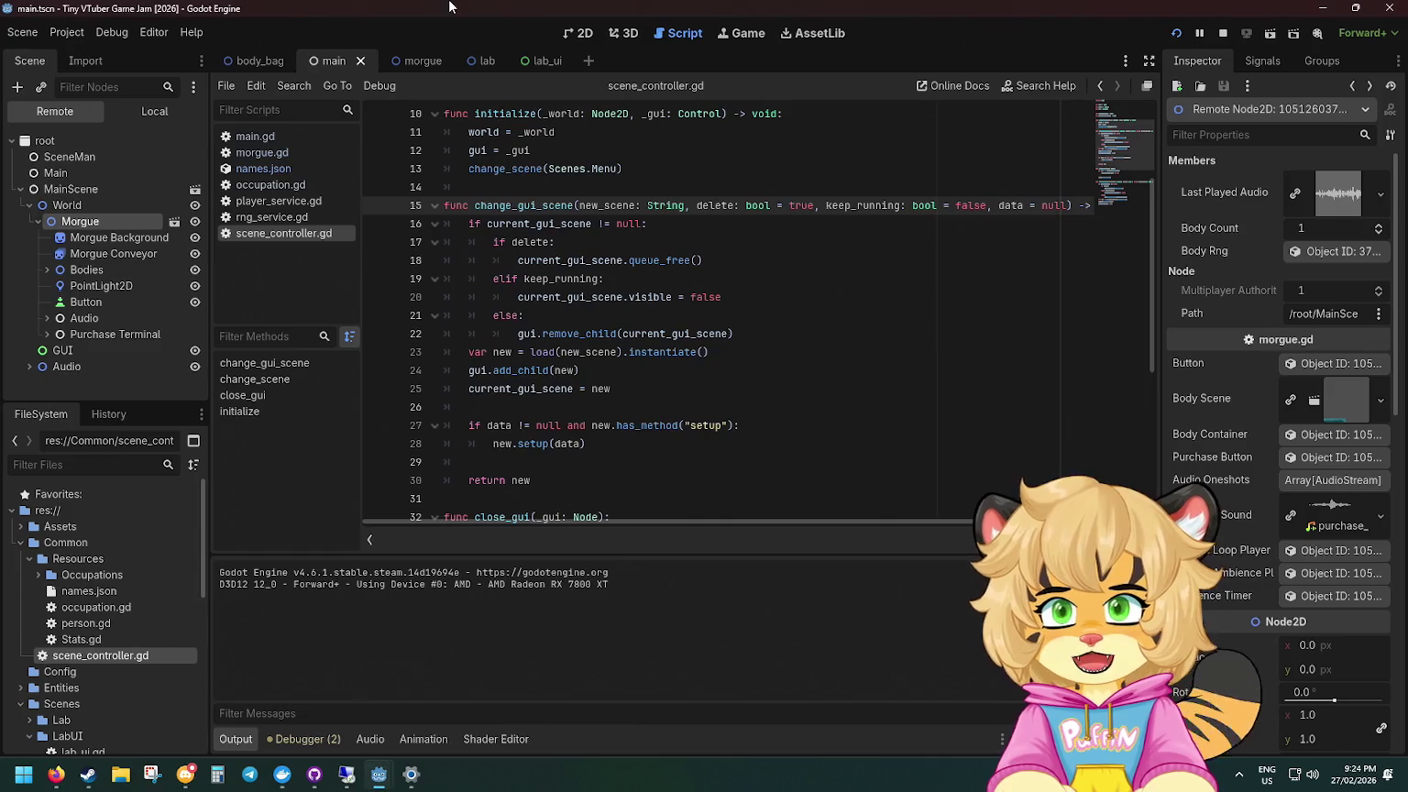
scroll(605, 366, down, 6)
click(601, 394)
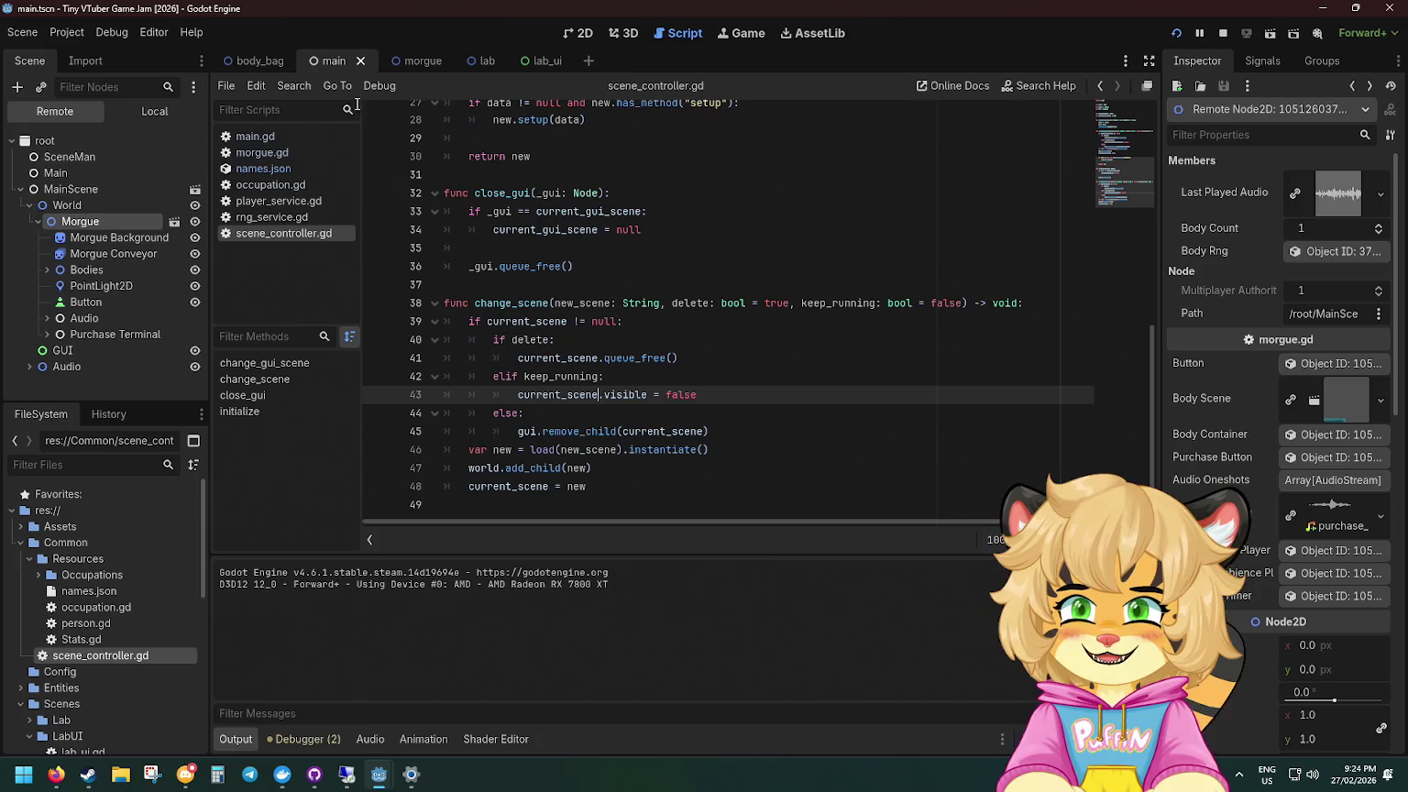
click(432, 58)
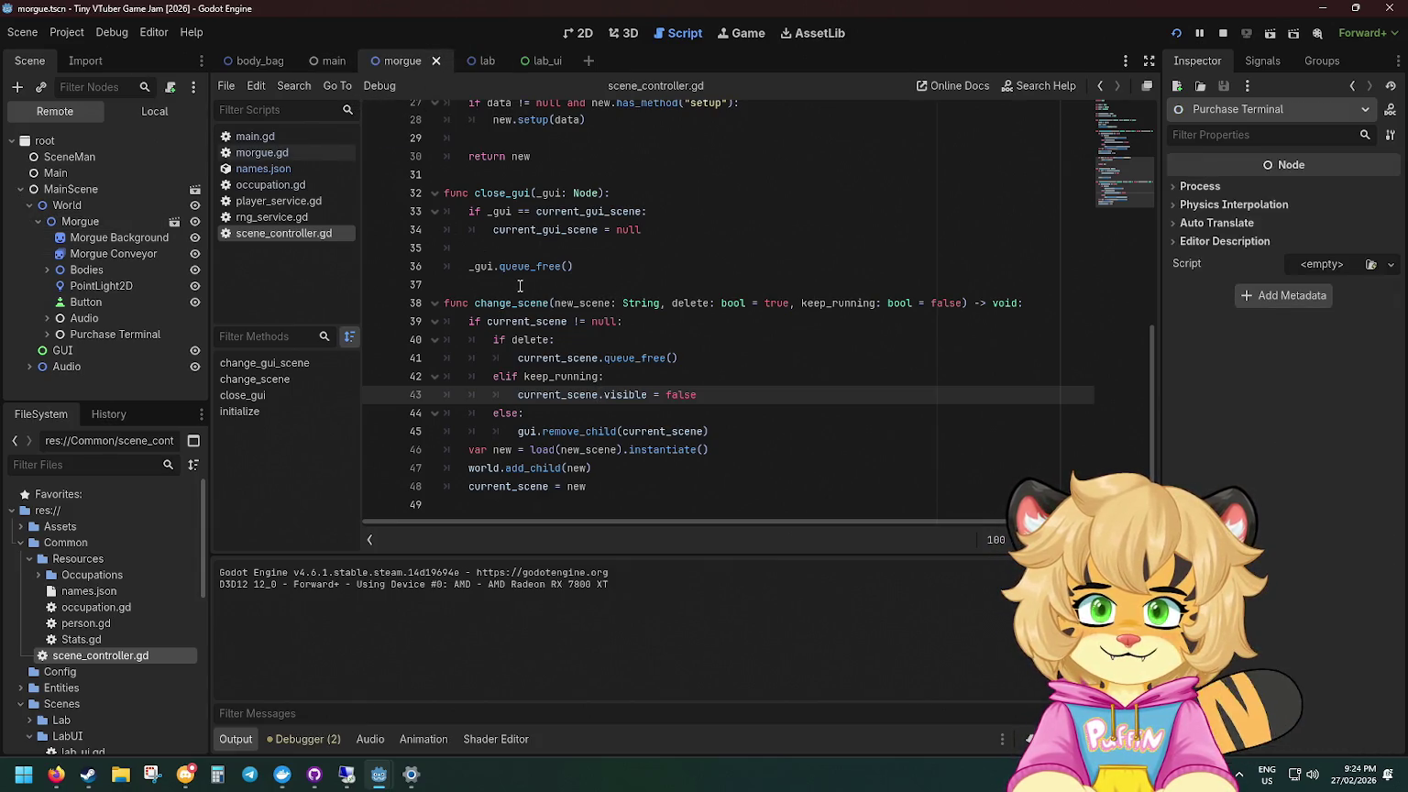
scroll(519, 286, up, 4)
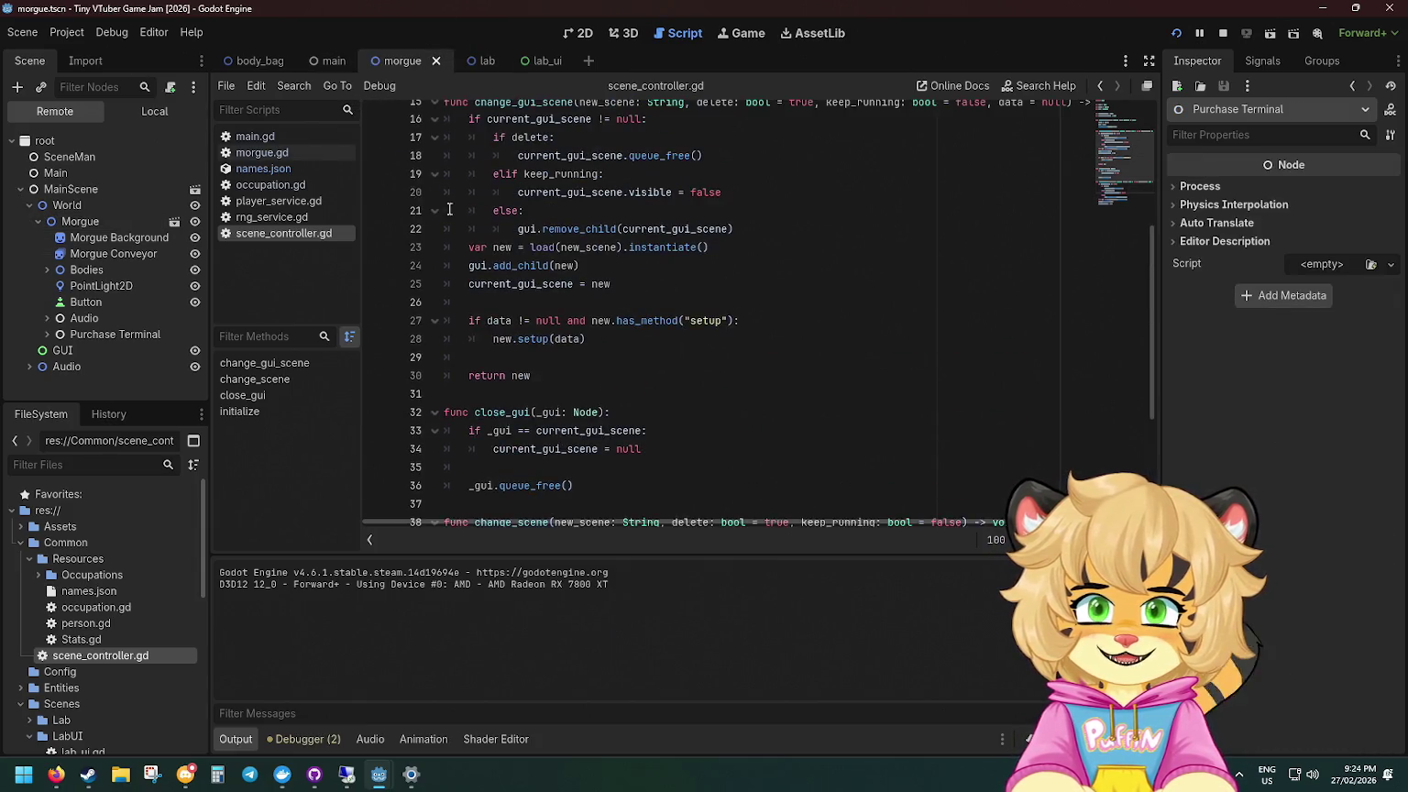
Step: Open morgue.gd and paste AudioStreamRandomizer from the TODO onto a new line in _play_random_ambience
click(291, 153)
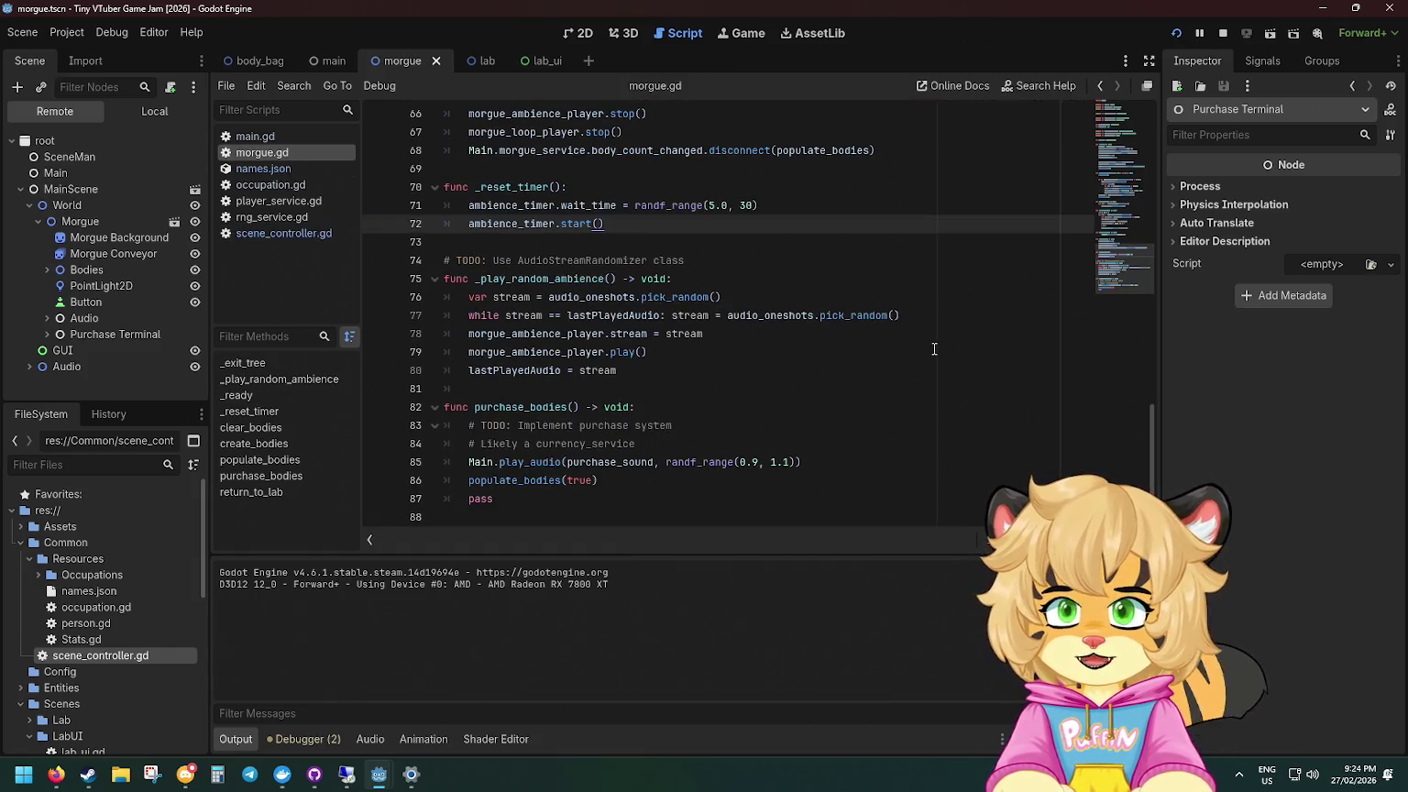
double_click(584, 262)
key(ctrl+c)
click(699, 283)
key(Return)
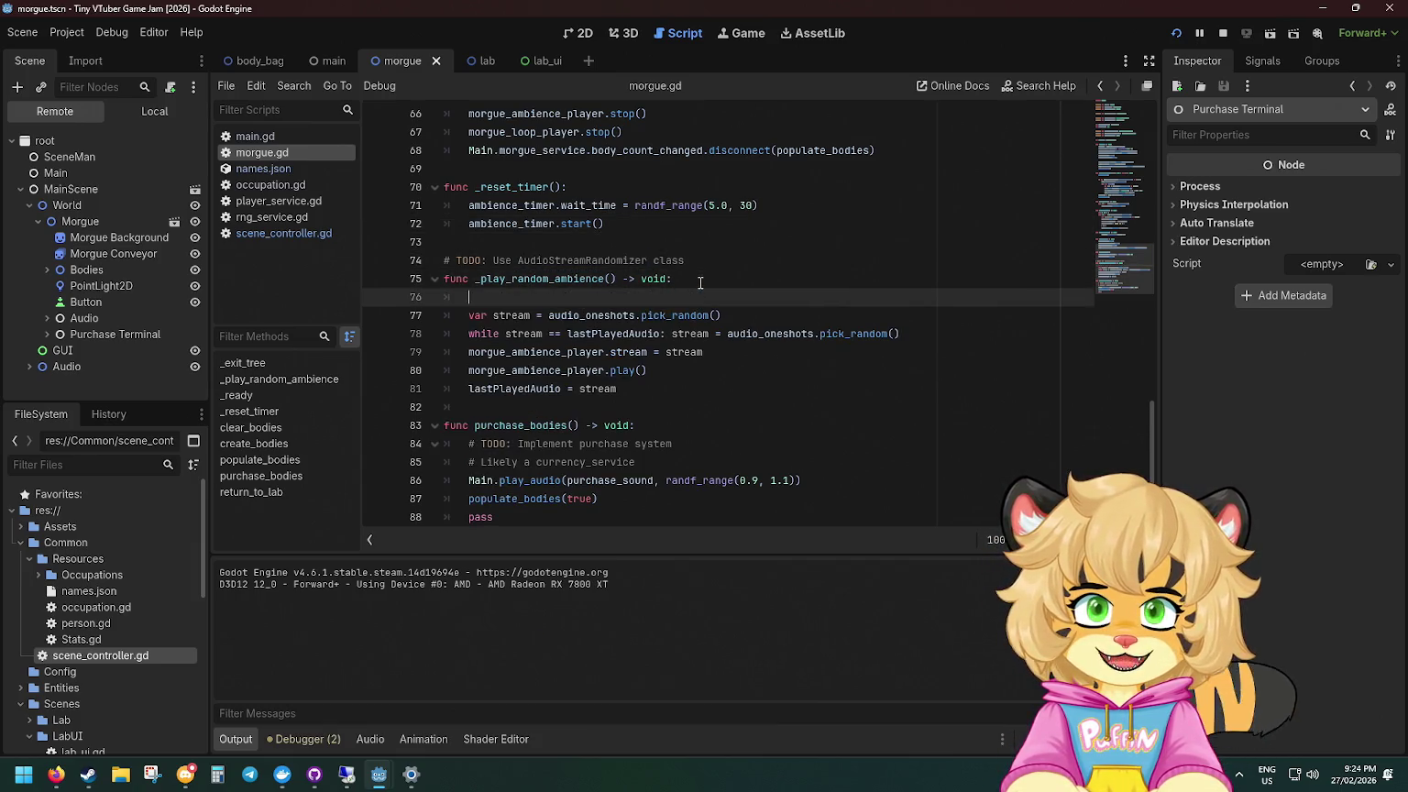
key(ctrl+v)
Step: Read the help page's playback_mode and PlaybackMode entries, then return to morgue.gd
ctrl+click(546, 299)
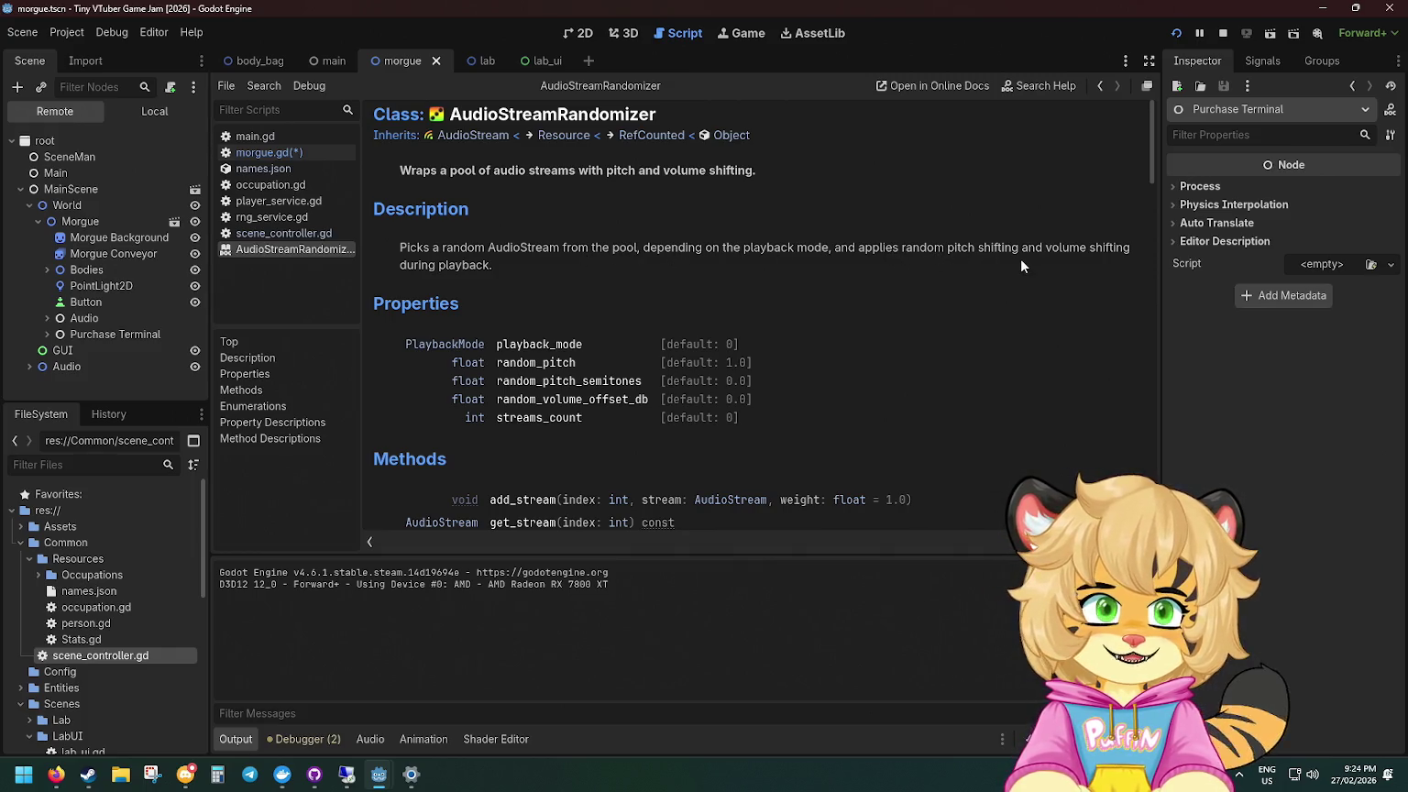
scroll(436, 288, down, 2)
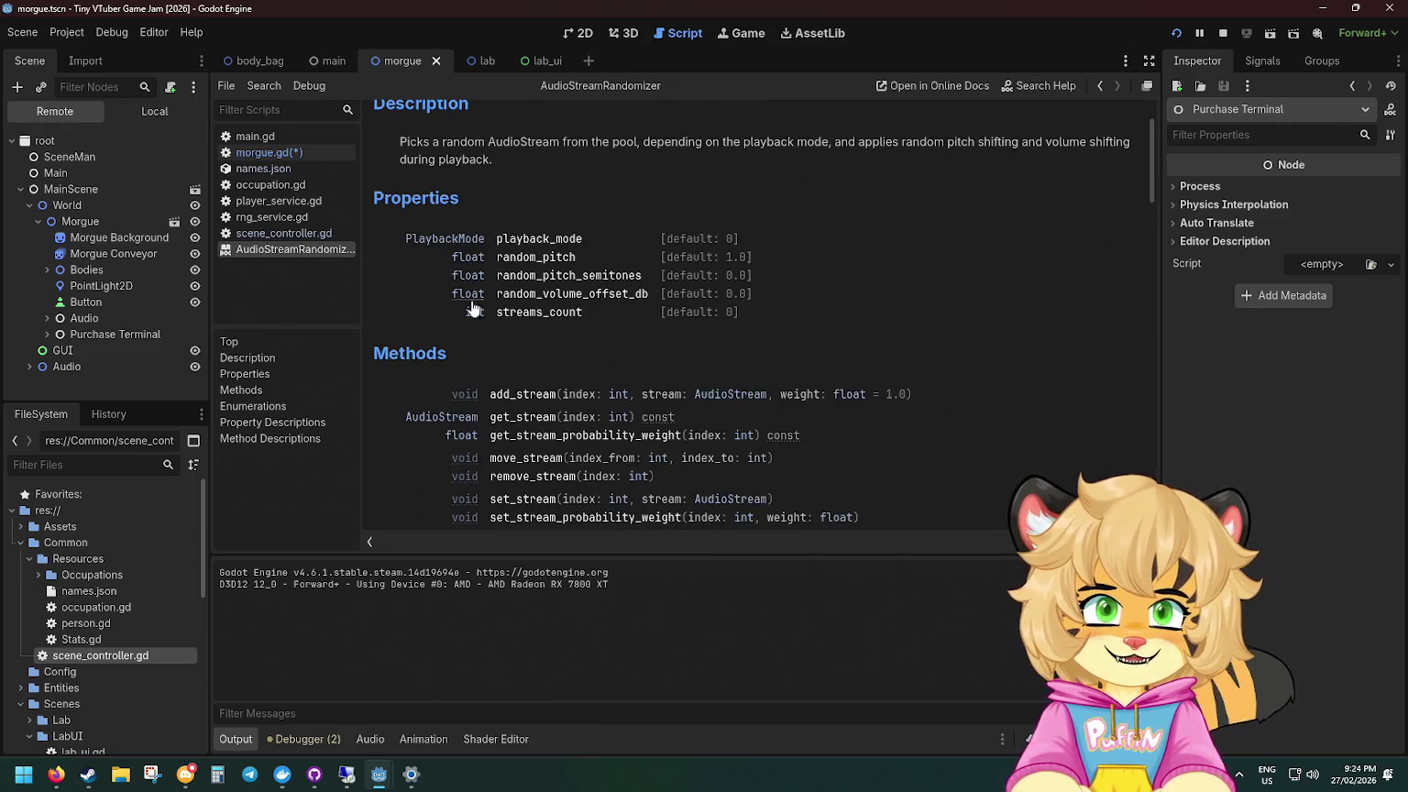
click(552, 240)
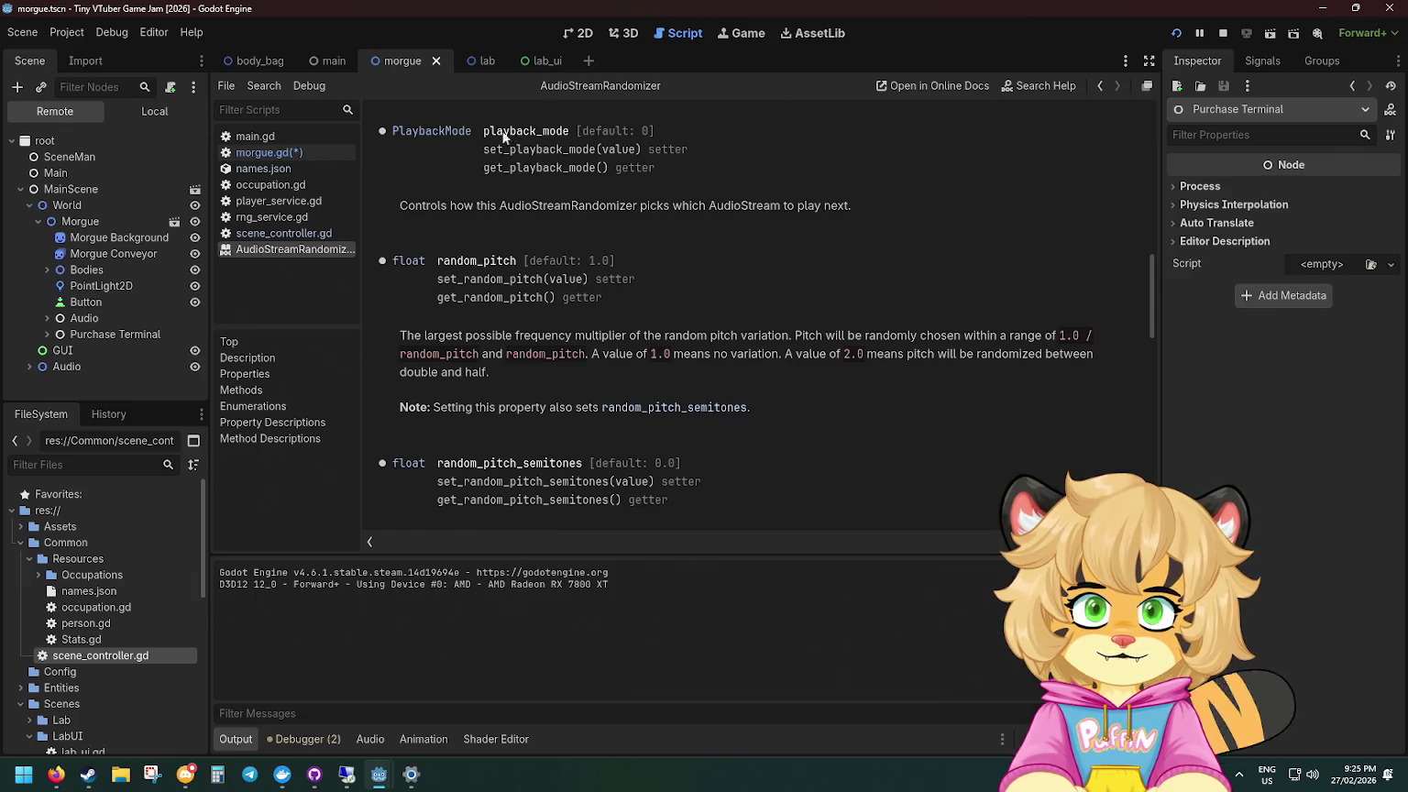
click(448, 132)
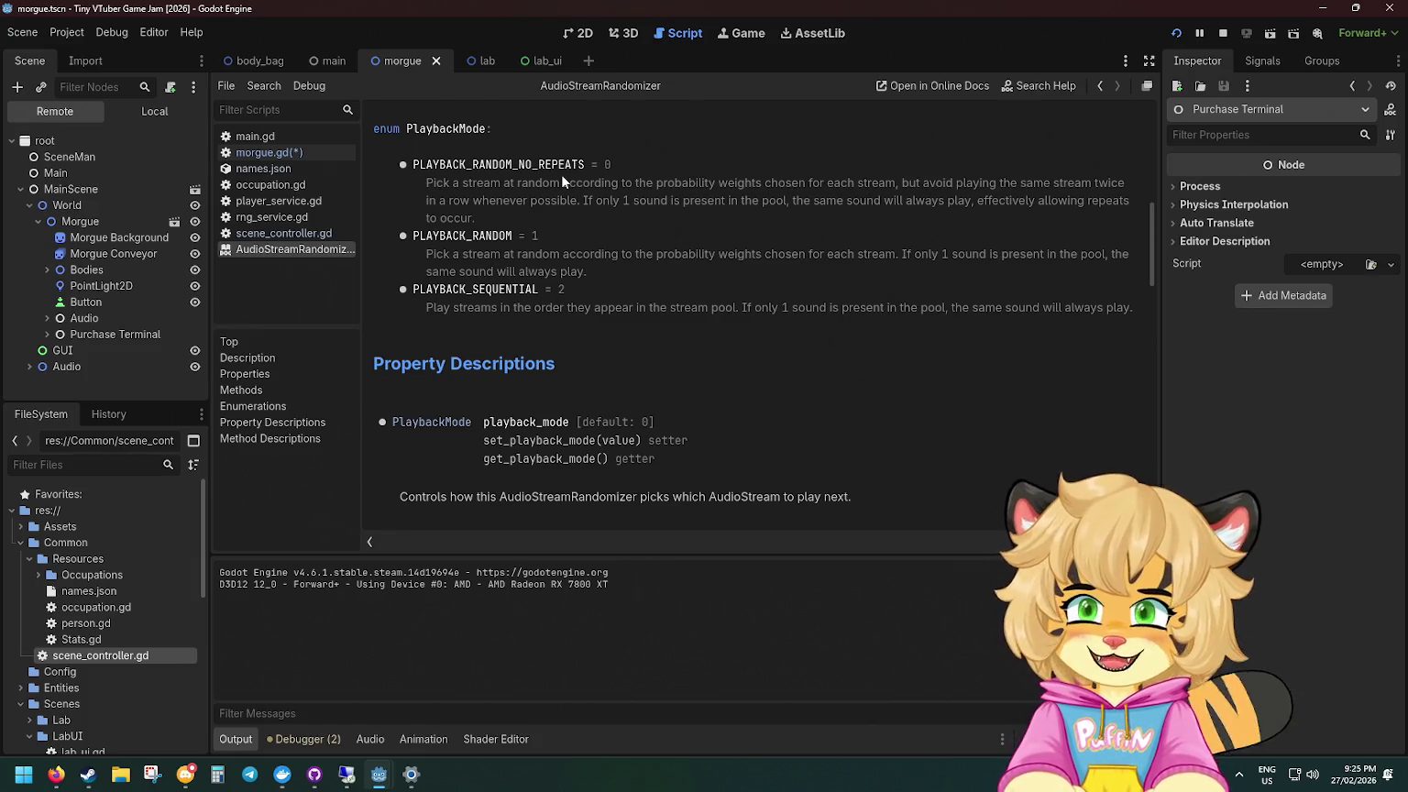
key(alt+Left)
Step: Review the ambience loop code, then delete the pasted AudioStreamRandomizer line and save morgue.gd
scroll(585, 217, down, 1)
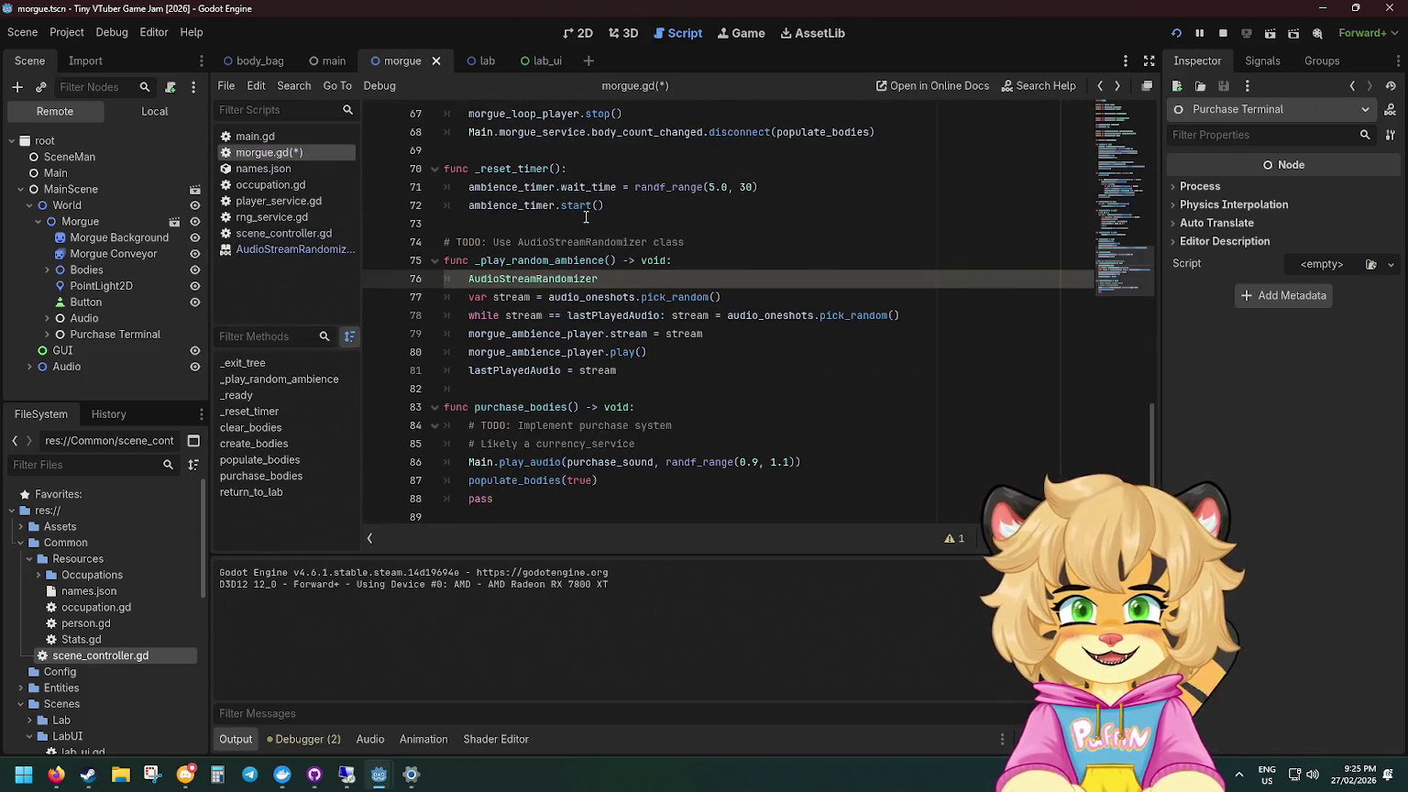
click(677, 332)
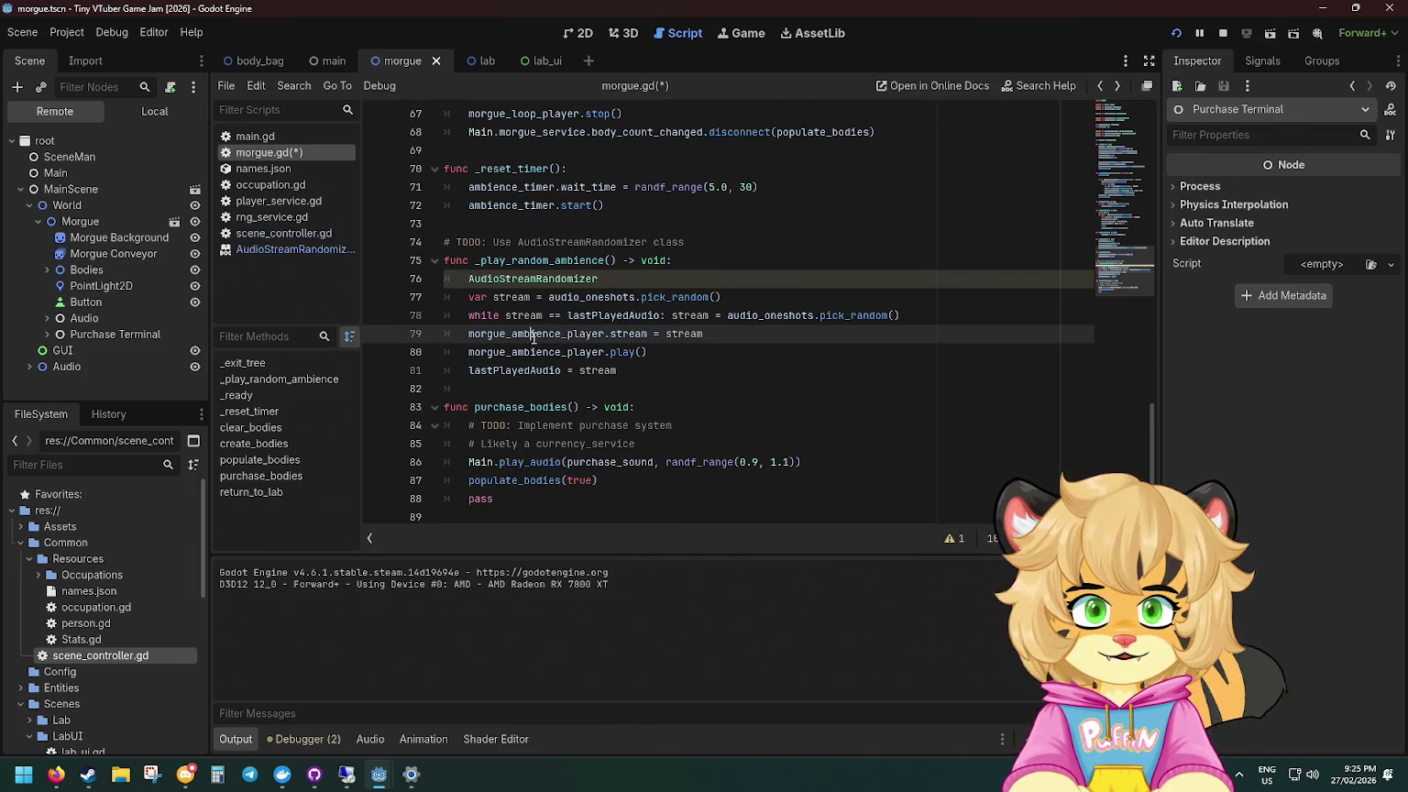
click(587, 317)
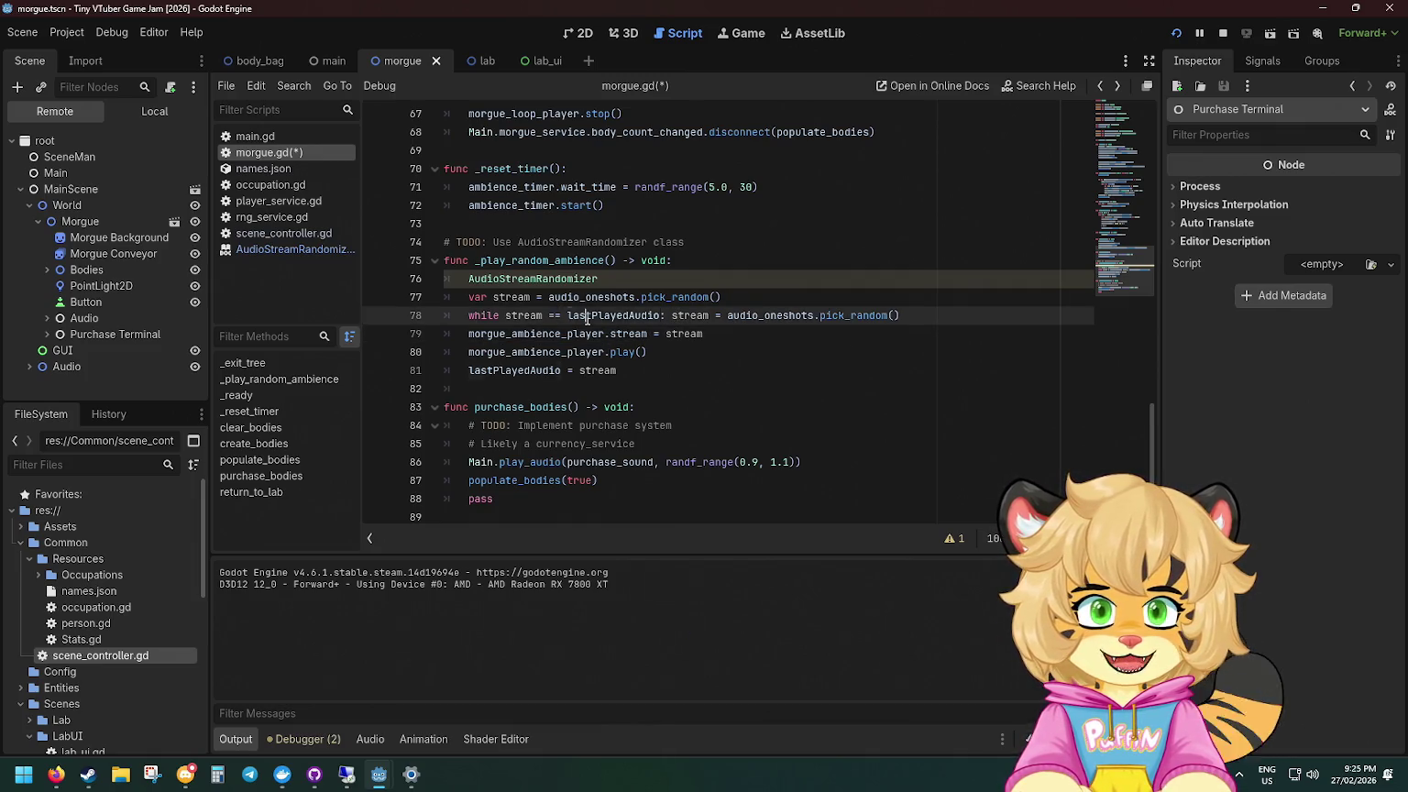
click(511, 317)
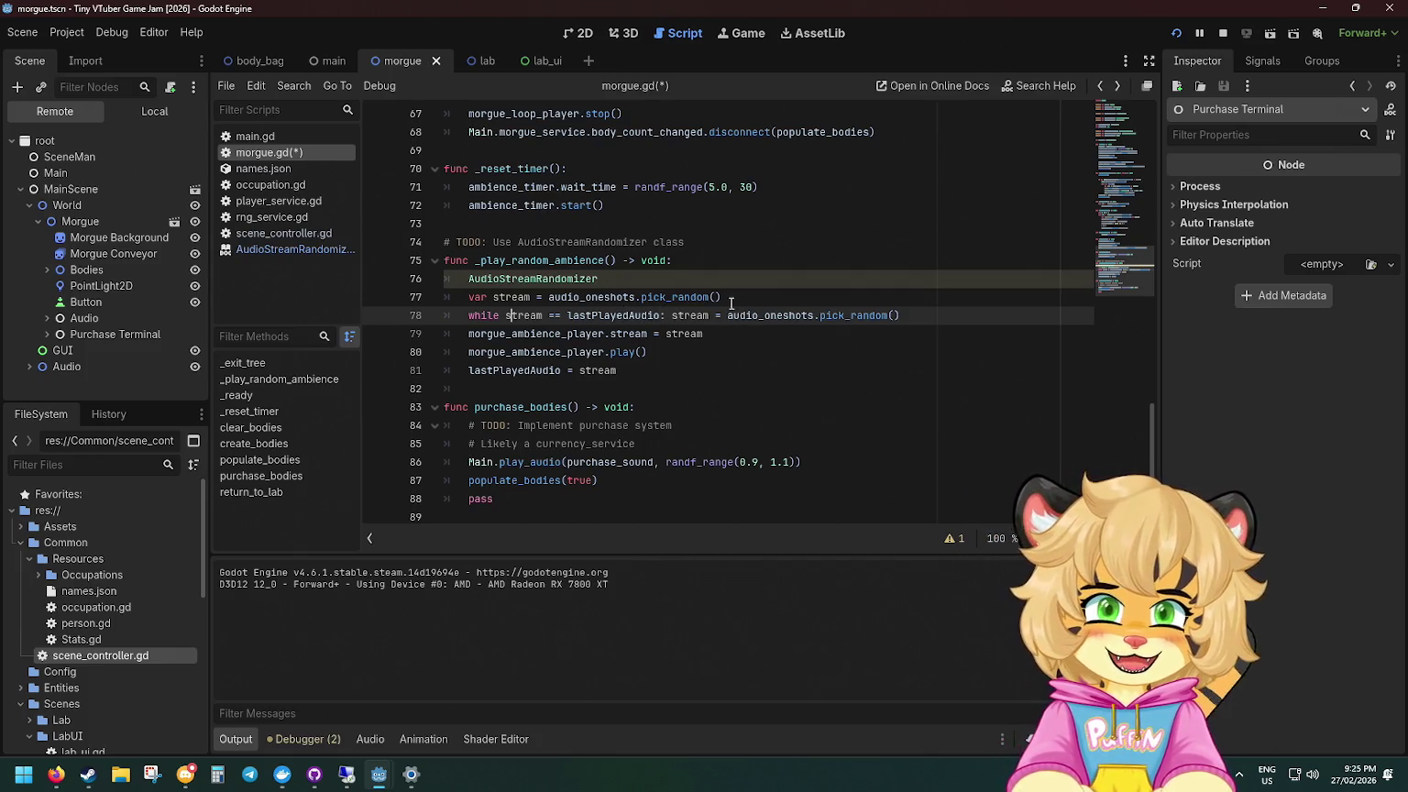
click(583, 279)
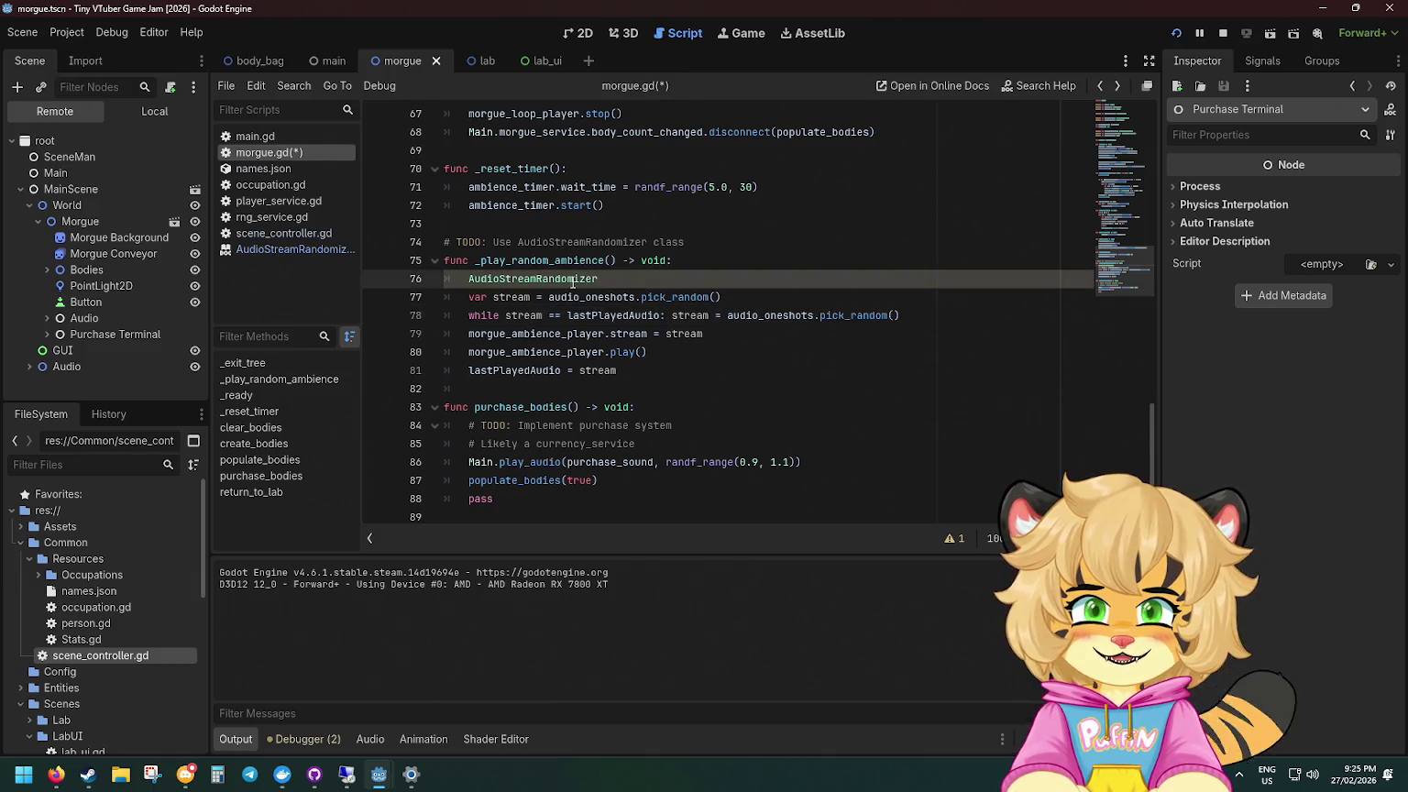
drag(593, 284, 760, 263)
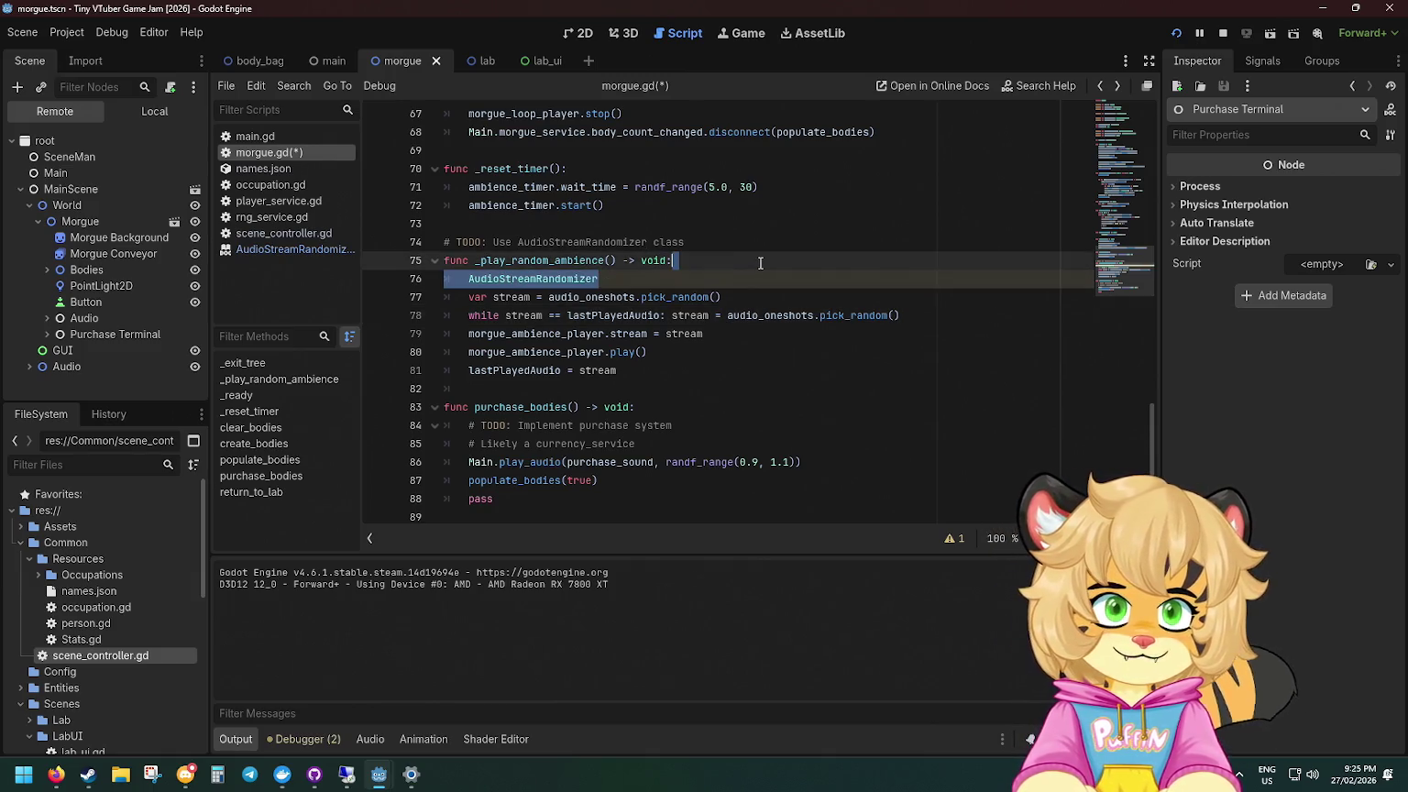
key(BackSpace)
key(ctrl+s)
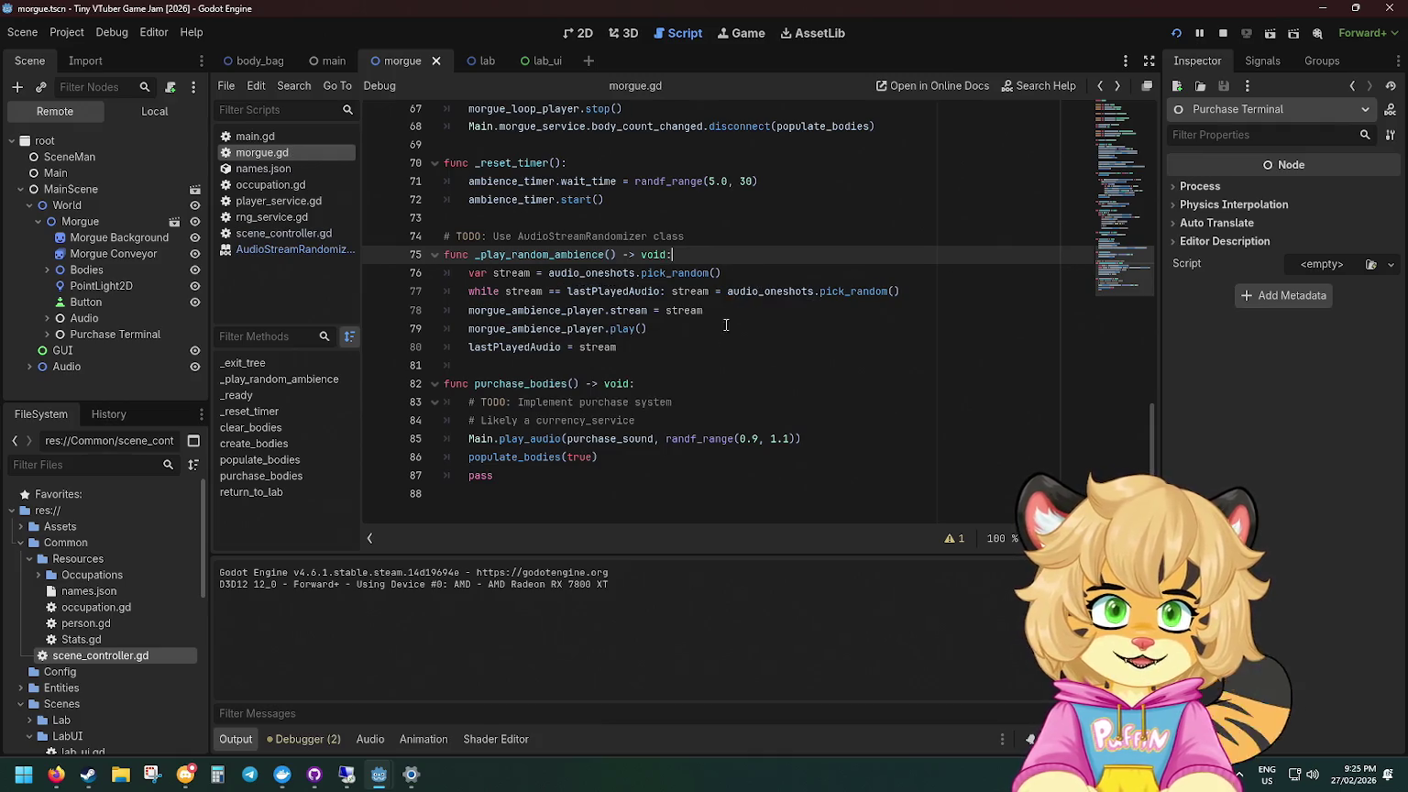
Step: Browse morgue.gd again and reopen the AudioStreamRandomizer documentation from the TODO comment
click(578, 442)
click(486, 423)
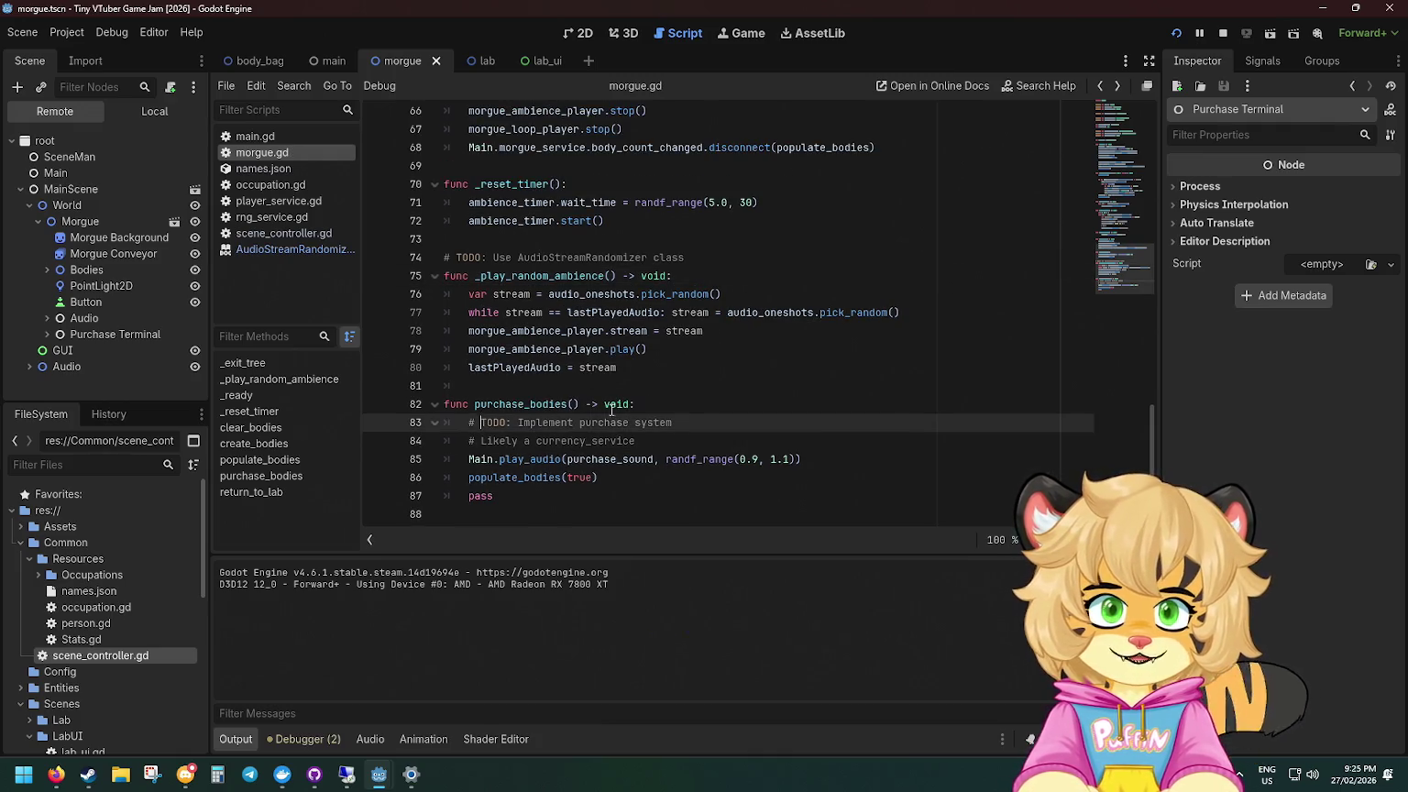
scroll(624, 404, up, 7)
scroll(633, 385, up, 10)
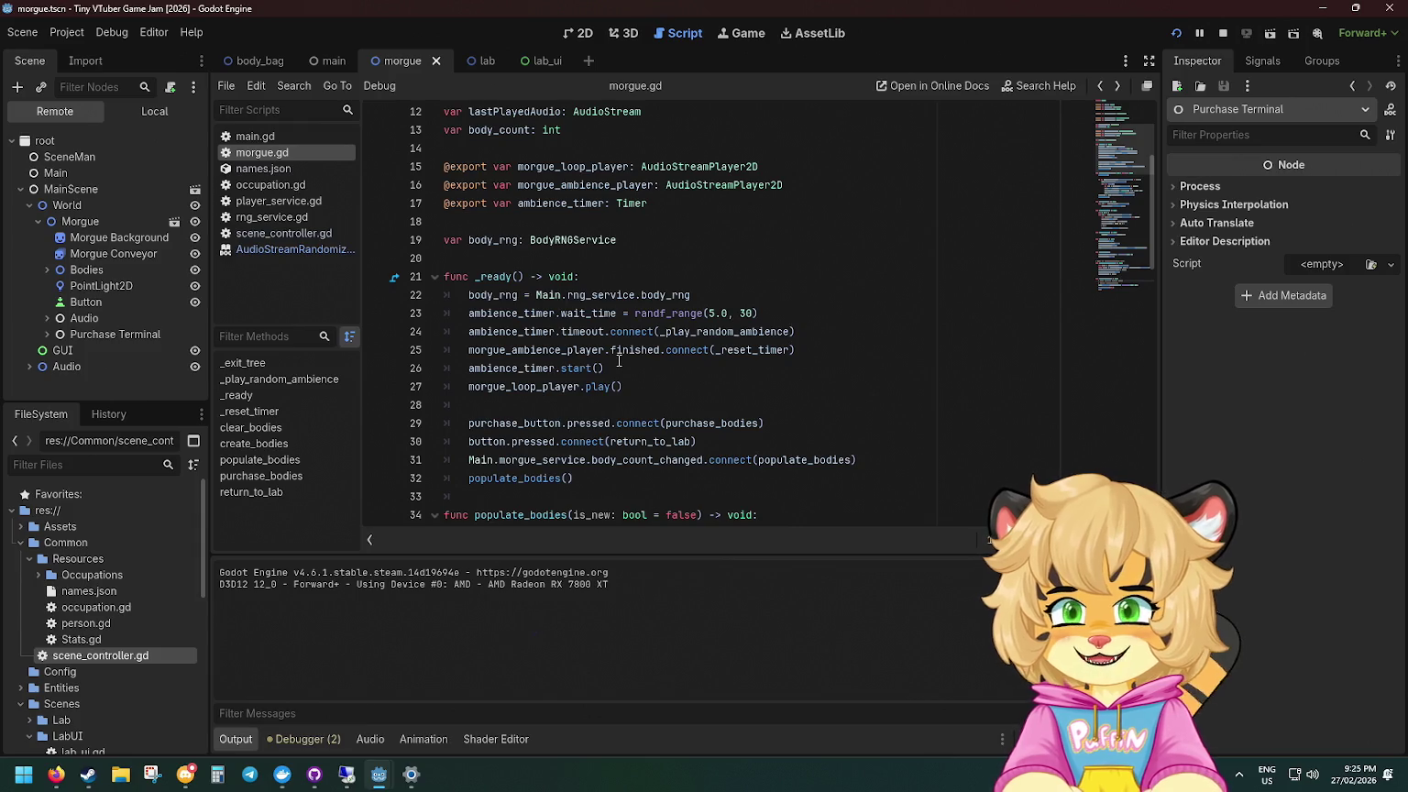
scroll(619, 361, down, 15)
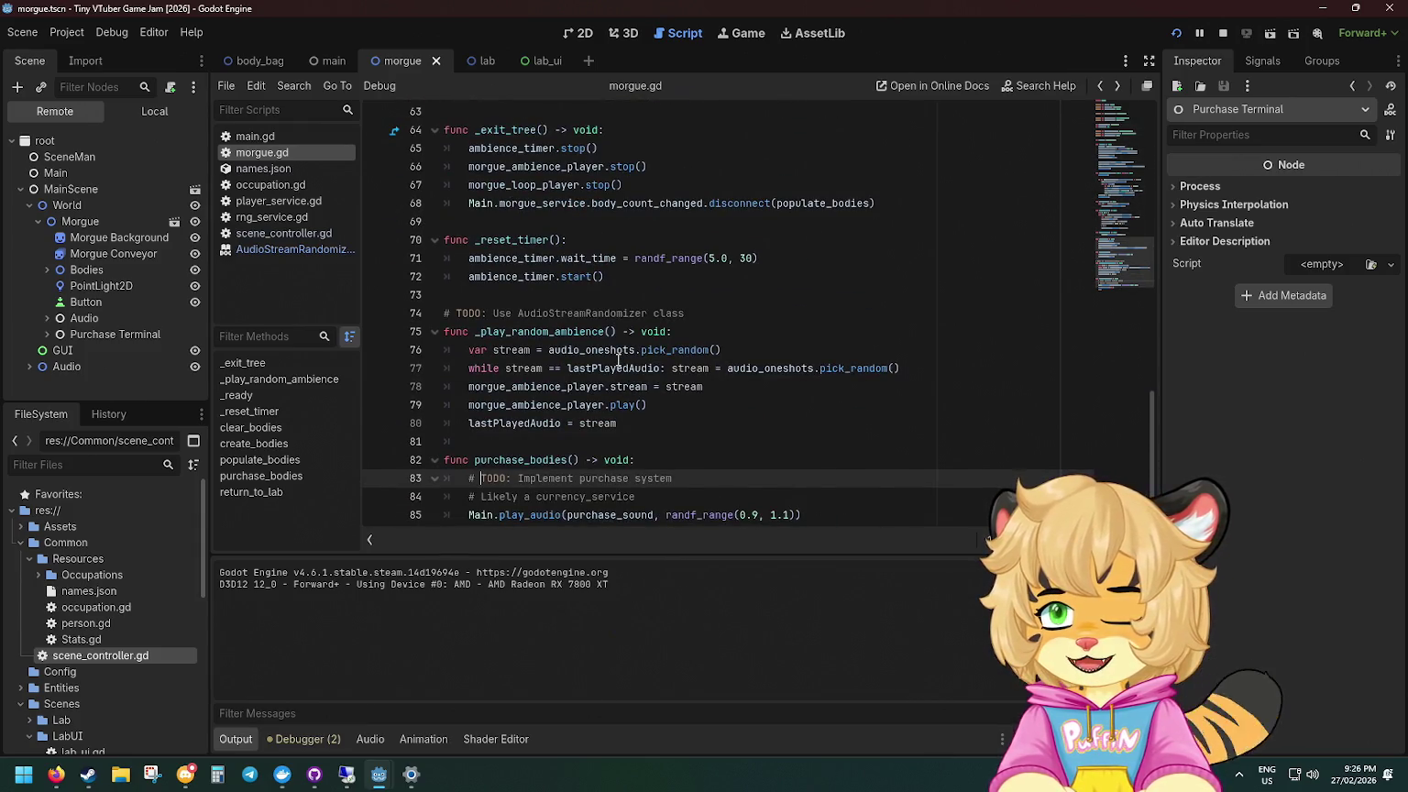
scroll(577, 367, down, 1)
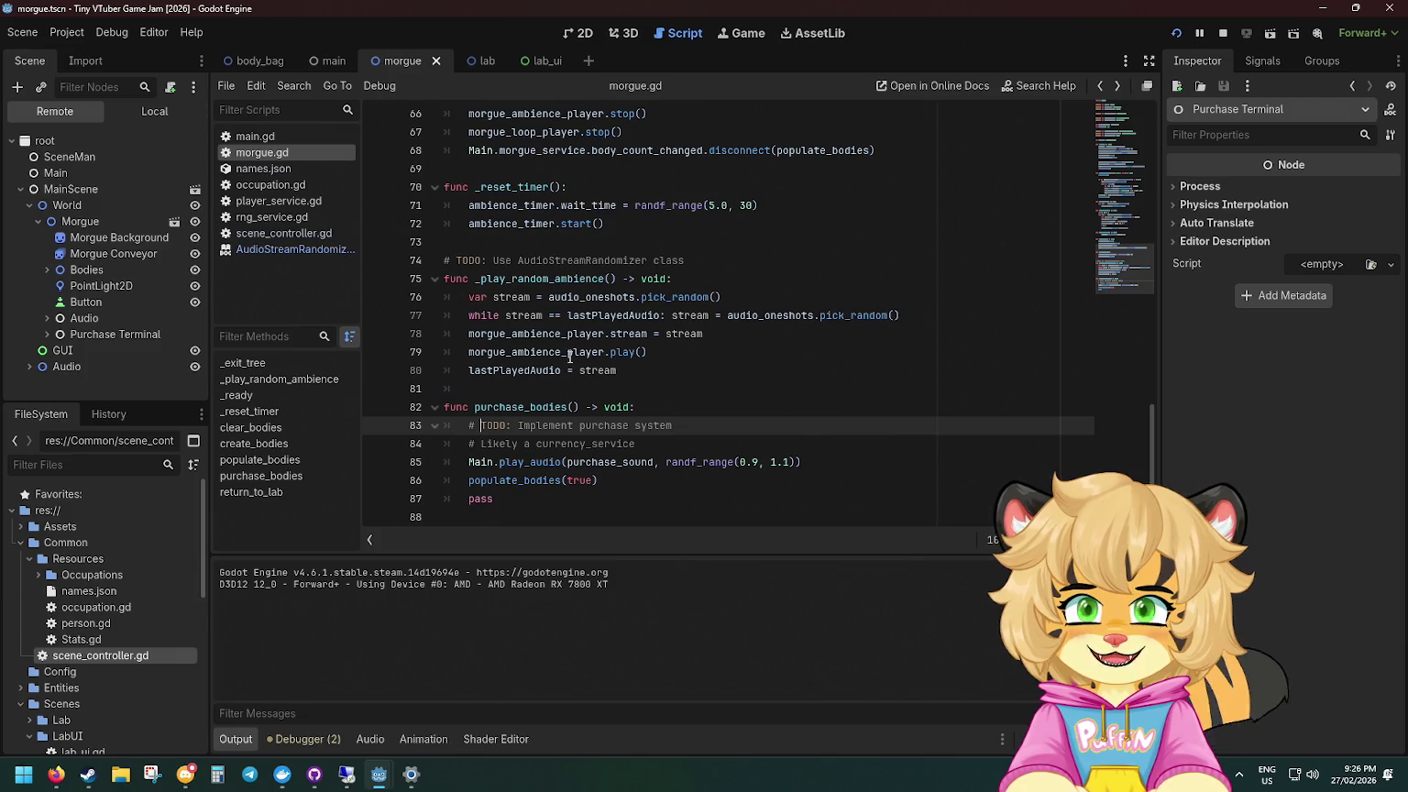
ctrl+click(582, 260)
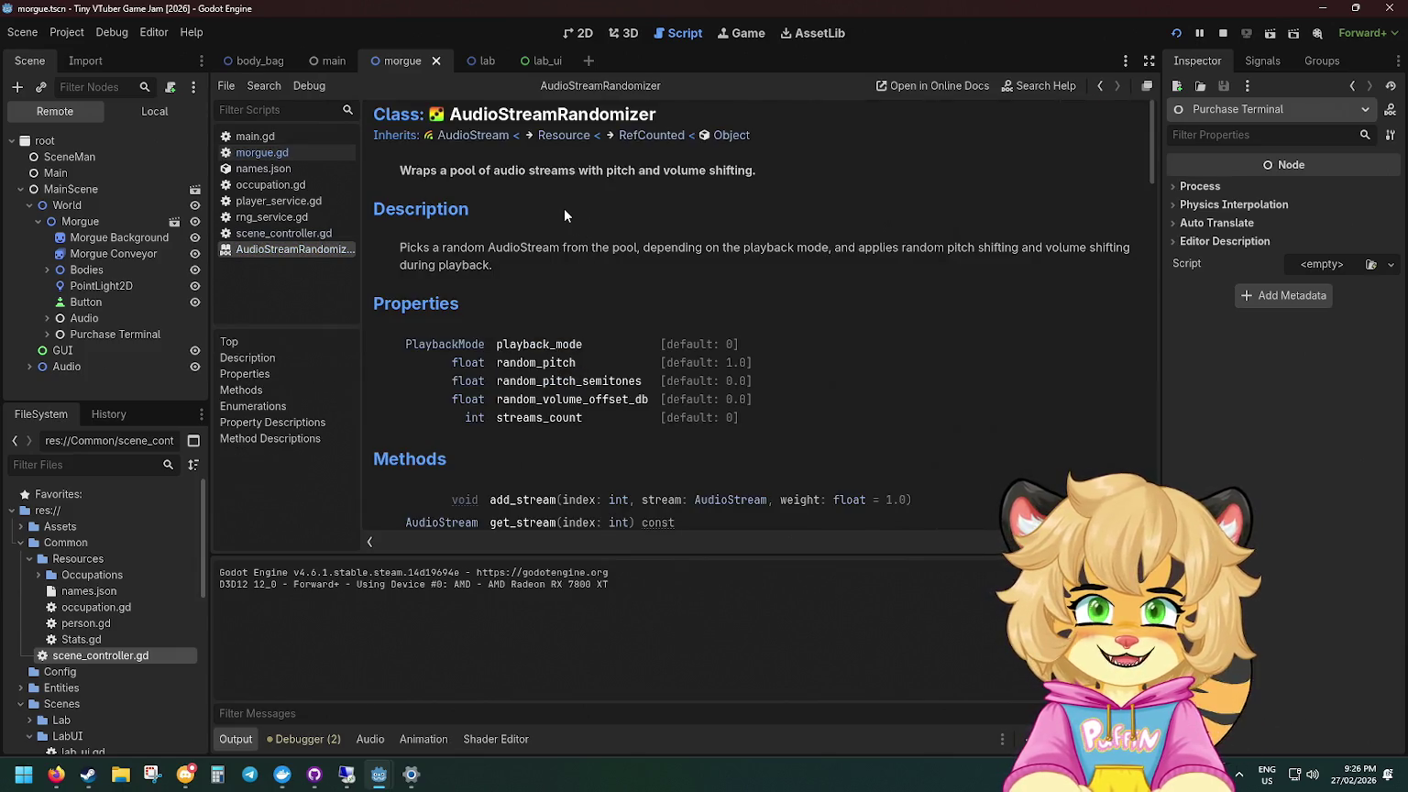
Step: Scroll the AudioStreamRandomizer reference, highlighting get_stream and the random_pitch explanation
scroll(565, 214, down, 10)
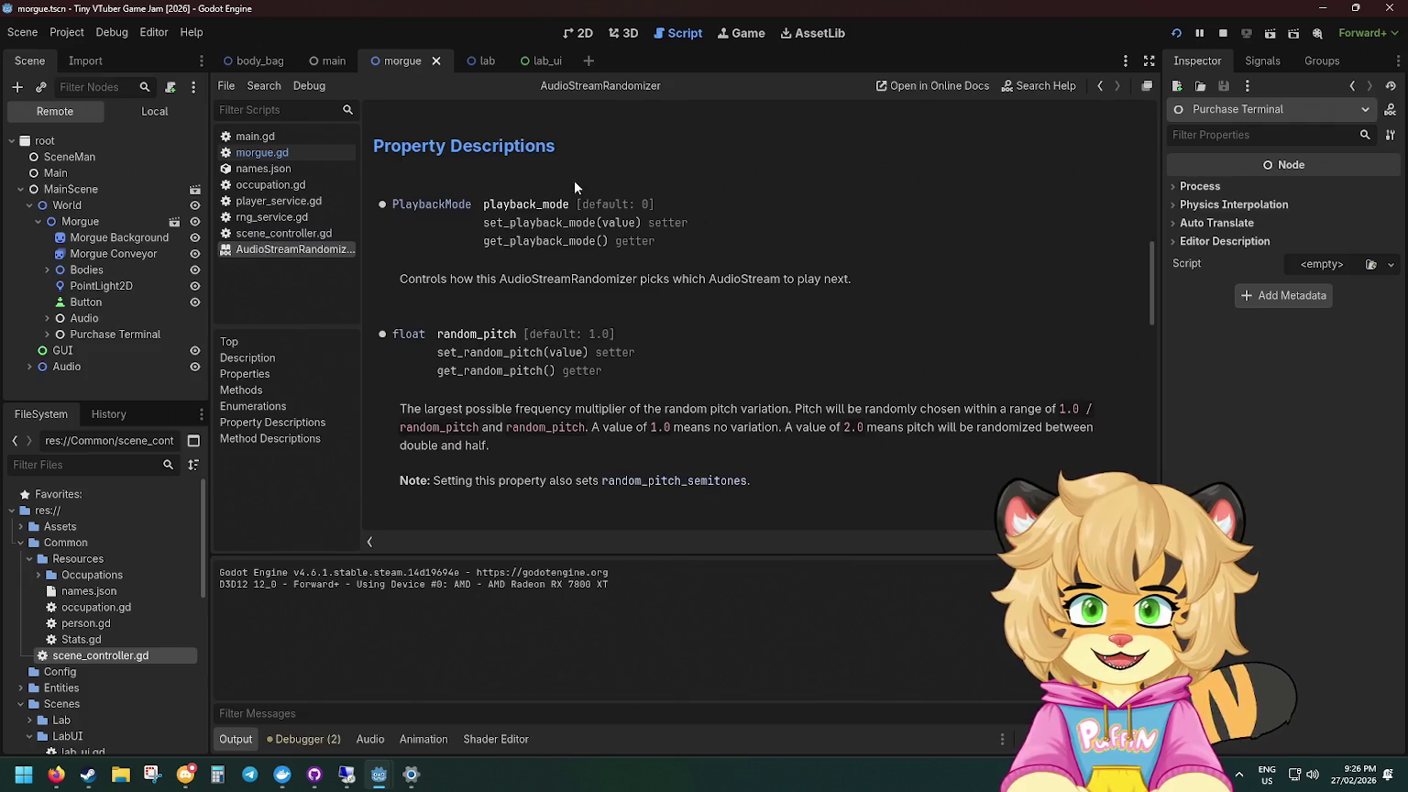
scroll(574, 180, down, 10)
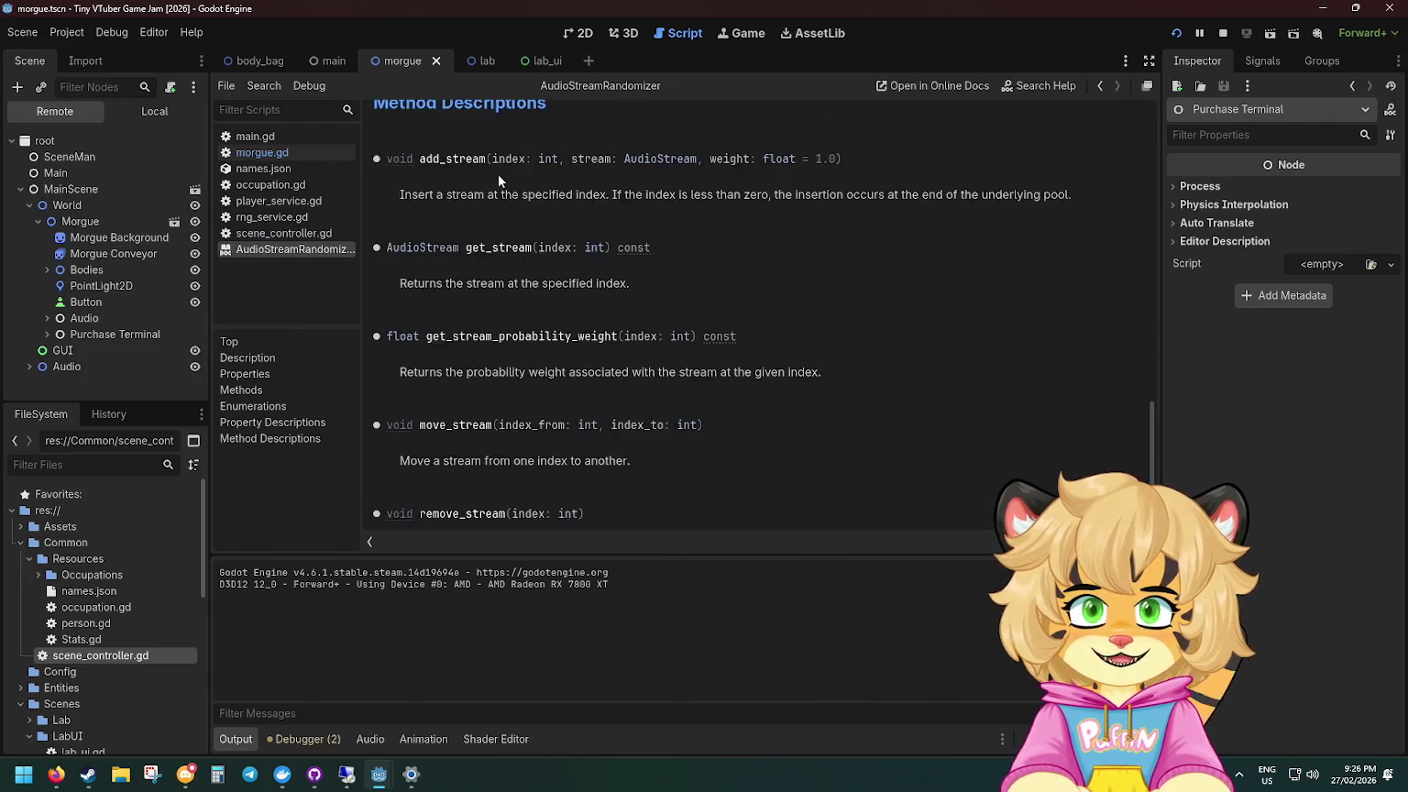
scroll(497, 179, down, 4)
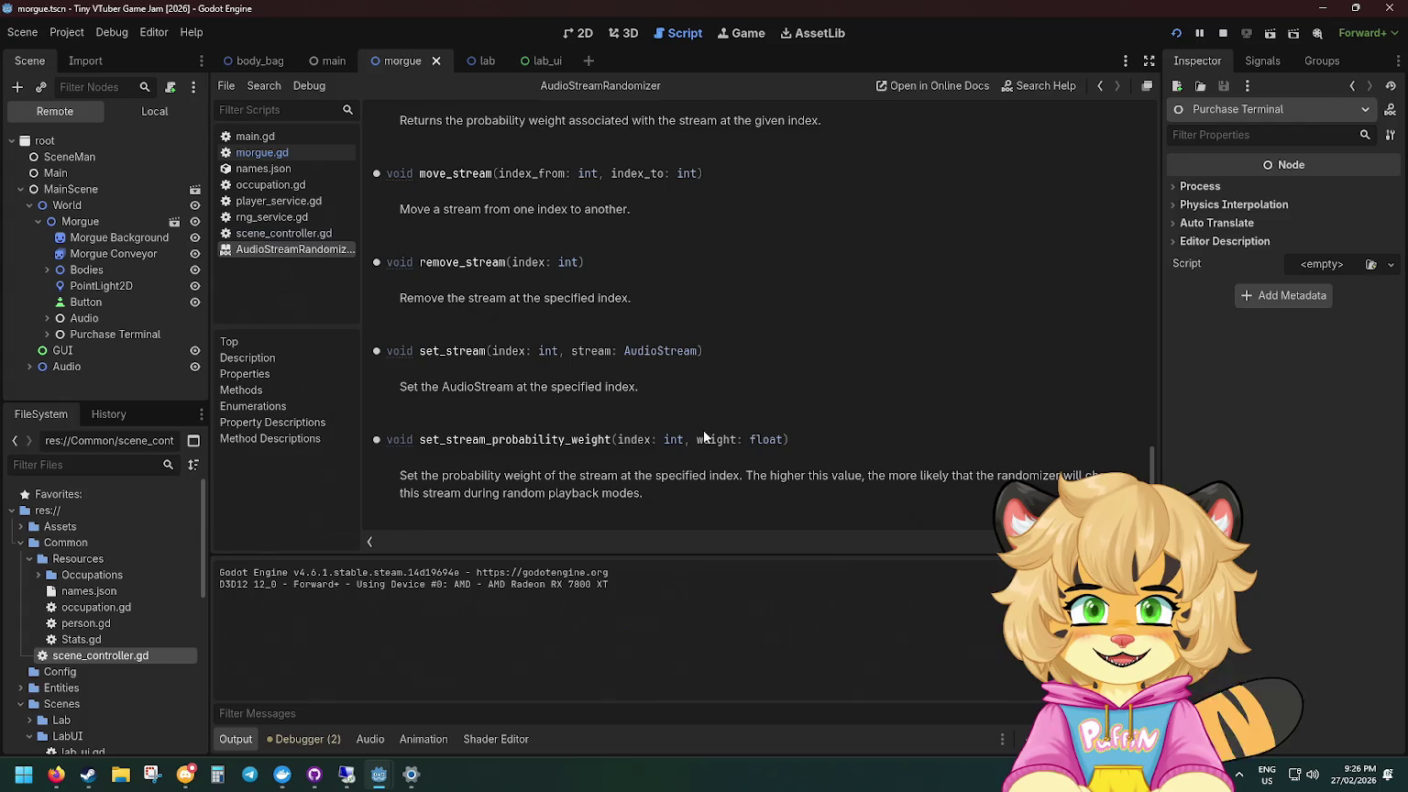
scroll(482, 403, up, 20)
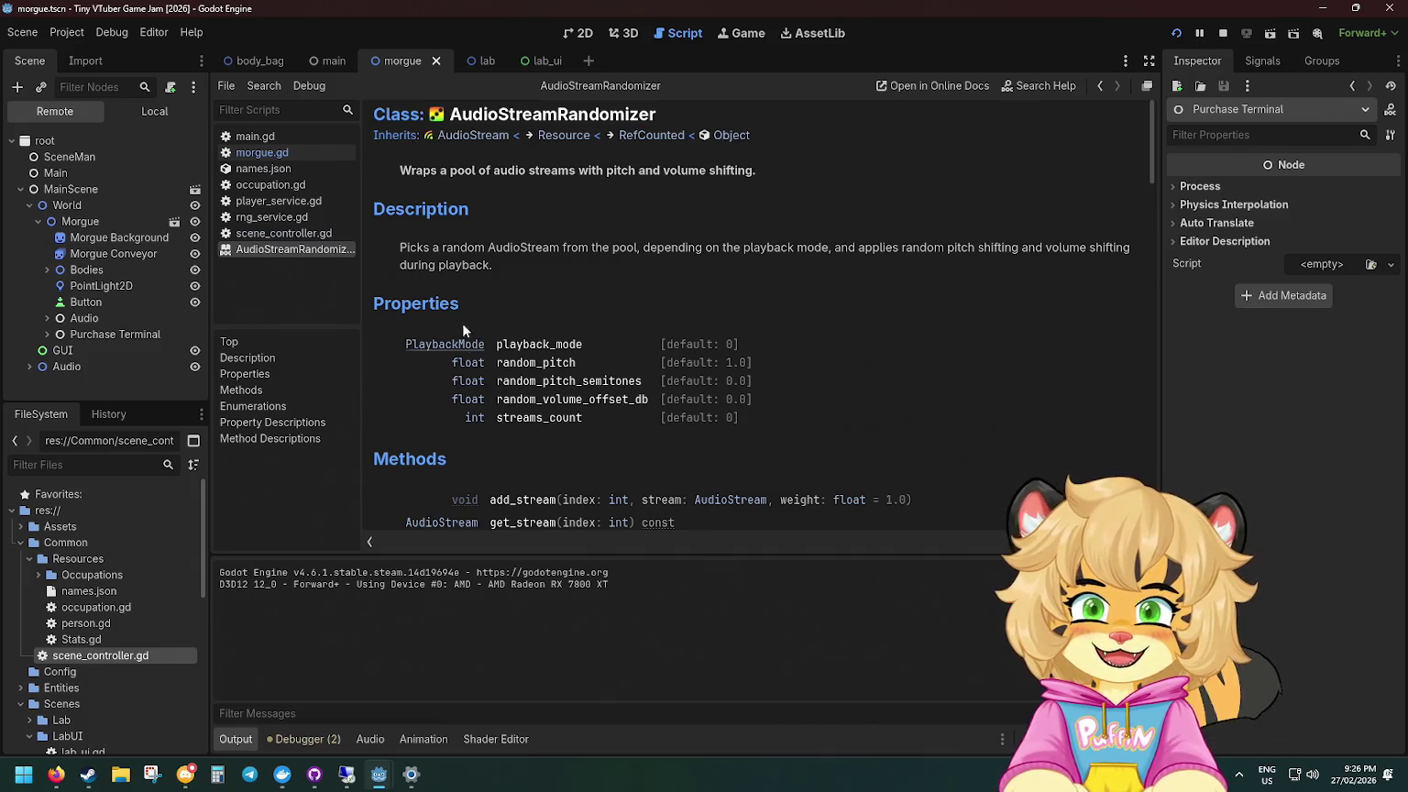
scroll(432, 208, down, 5)
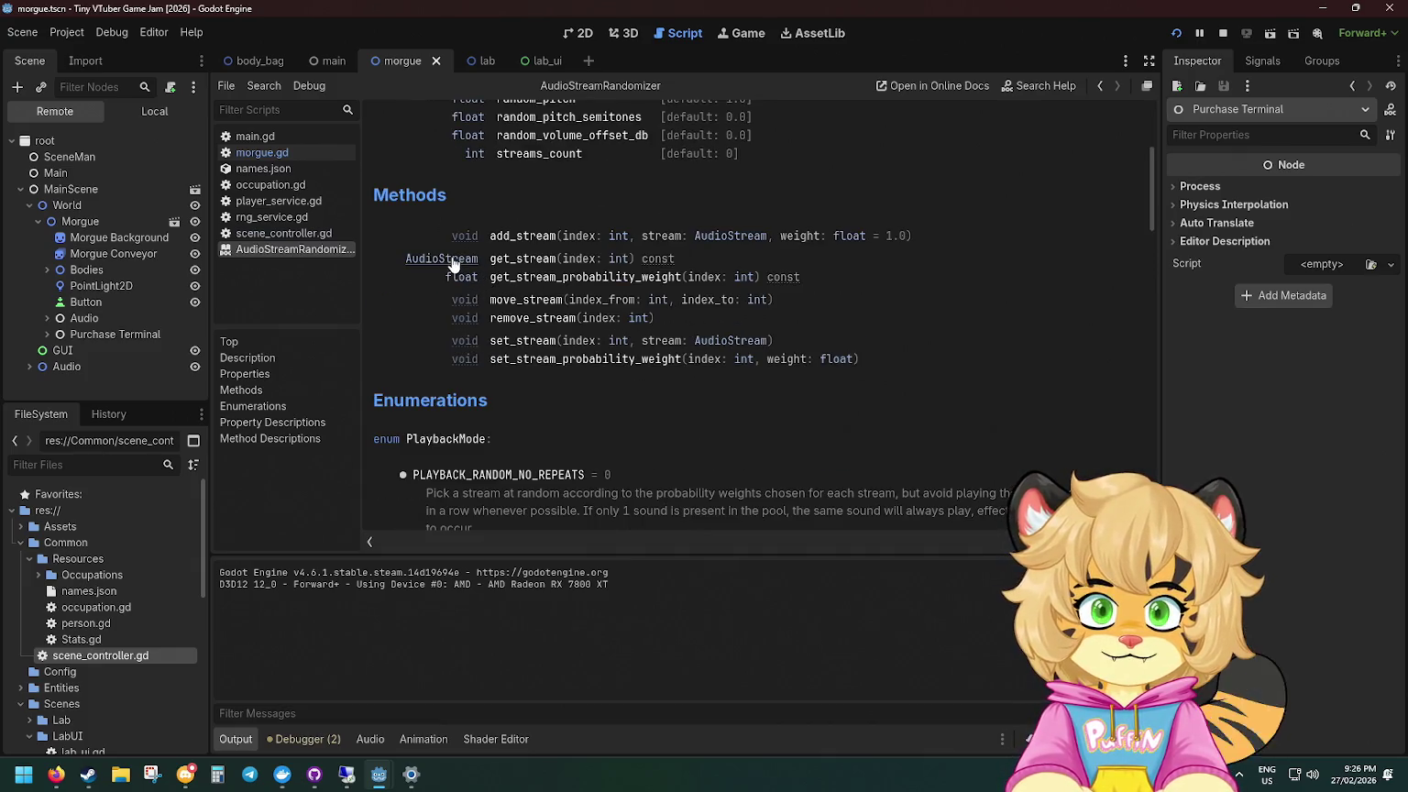
drag(511, 259, 596, 262)
scroll(422, 334, down, 6)
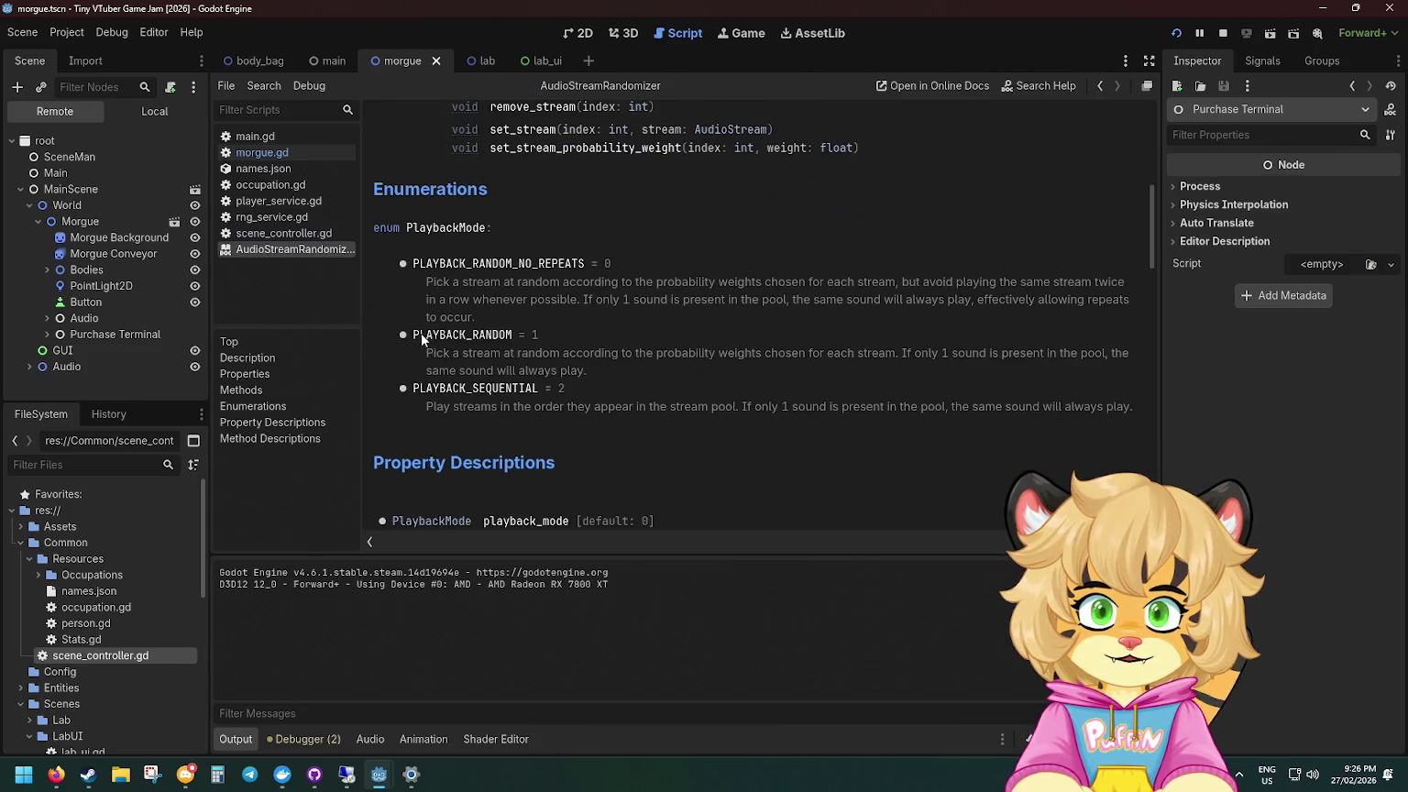
scroll(476, 299, down, 5)
drag(438, 388, 610, 428)
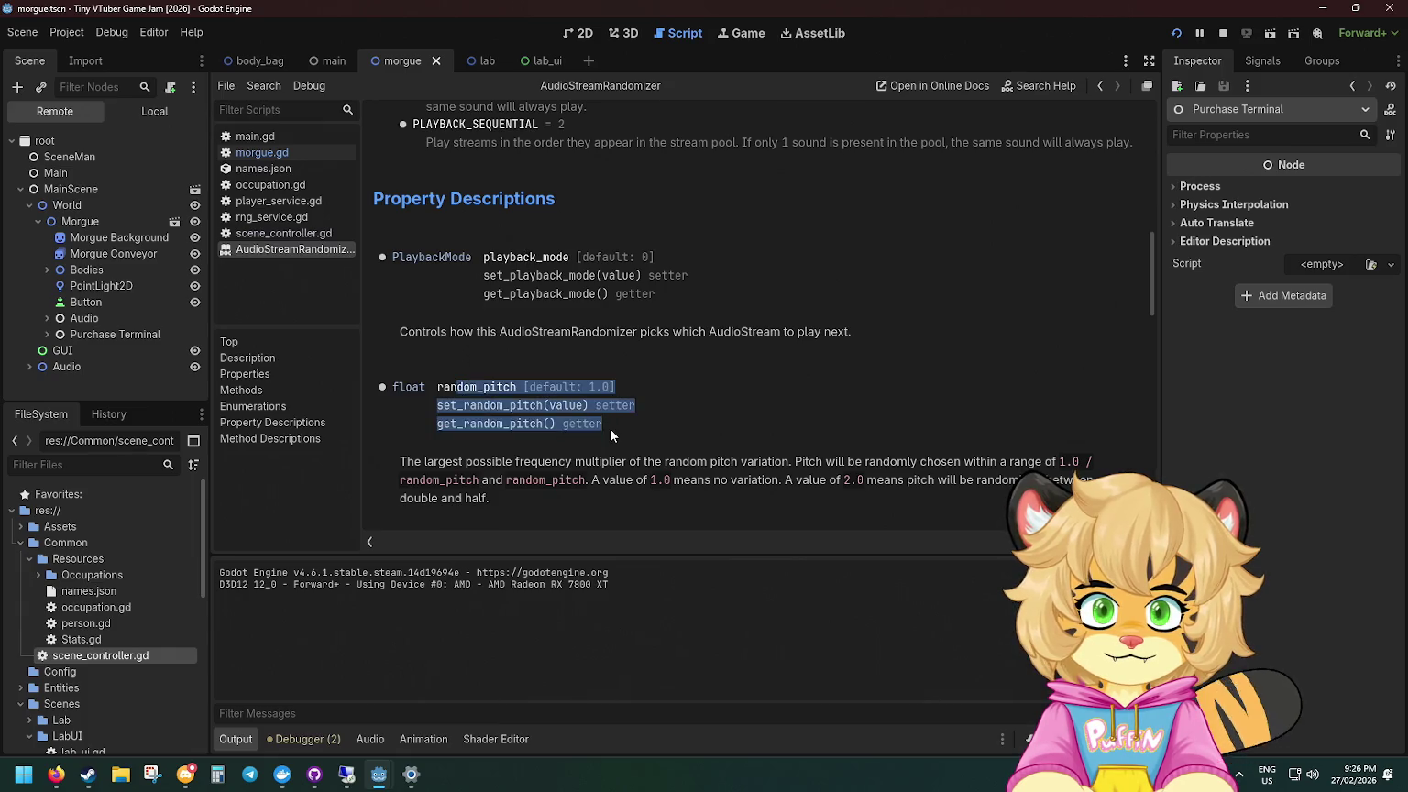
click(610, 429)
scroll(568, 408, down, 3)
drag(433, 377, 631, 378)
click(641, 378)
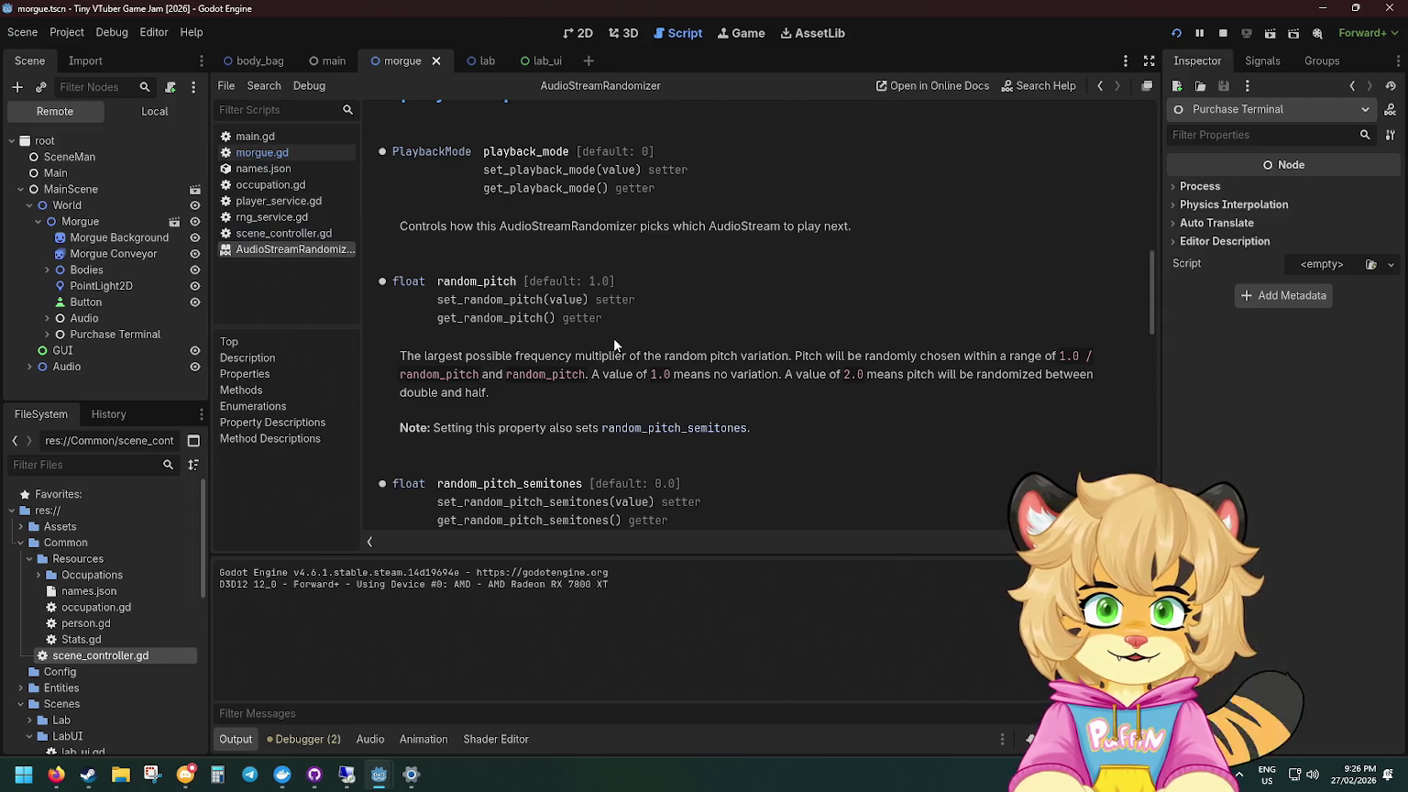
Step: Read the Note and the random_volume_offset_db property description in the reference
scroll(614, 339, down, 3)
scroll(550, 468, up, 2)
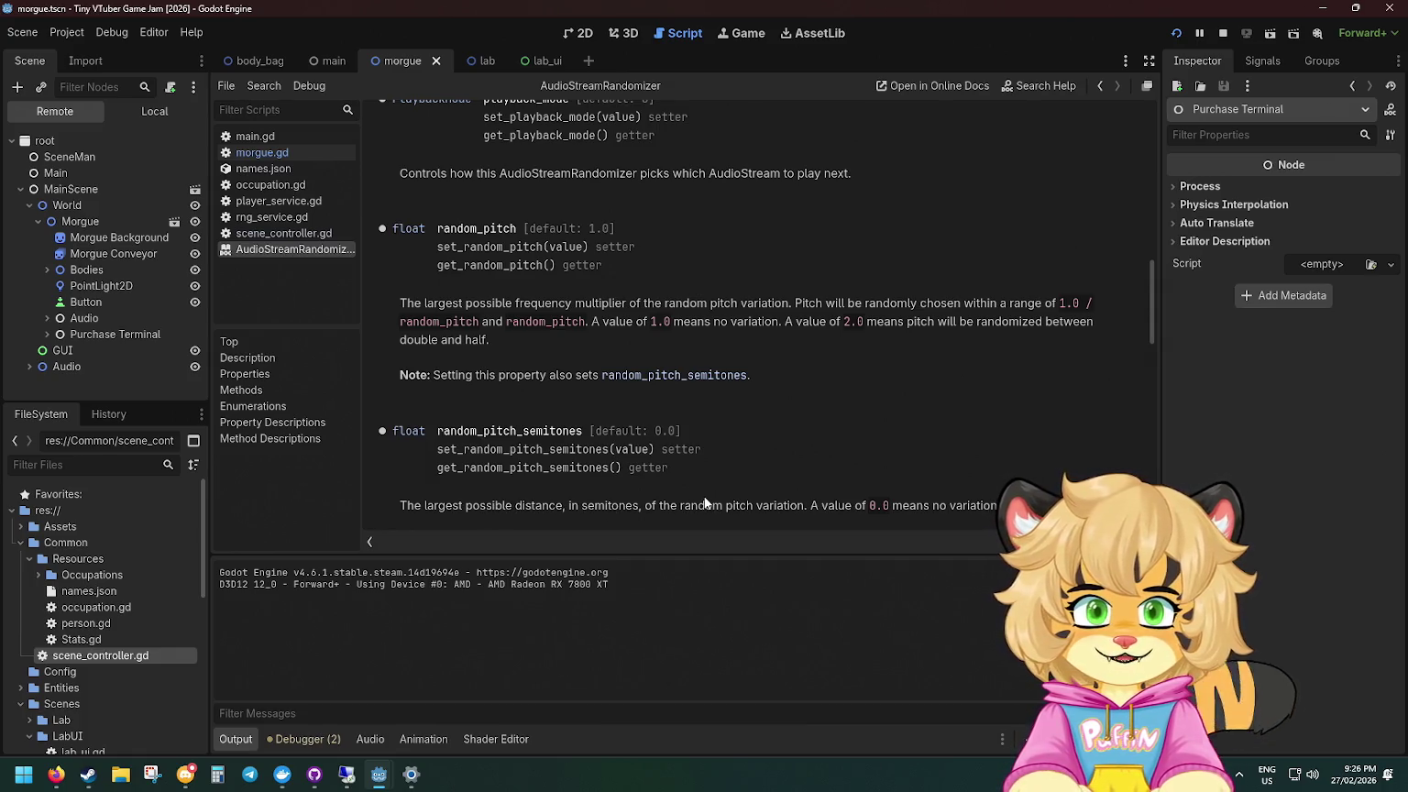
scroll(719, 495, down, 1)
drag(427, 490, 473, 495)
click(473, 495)
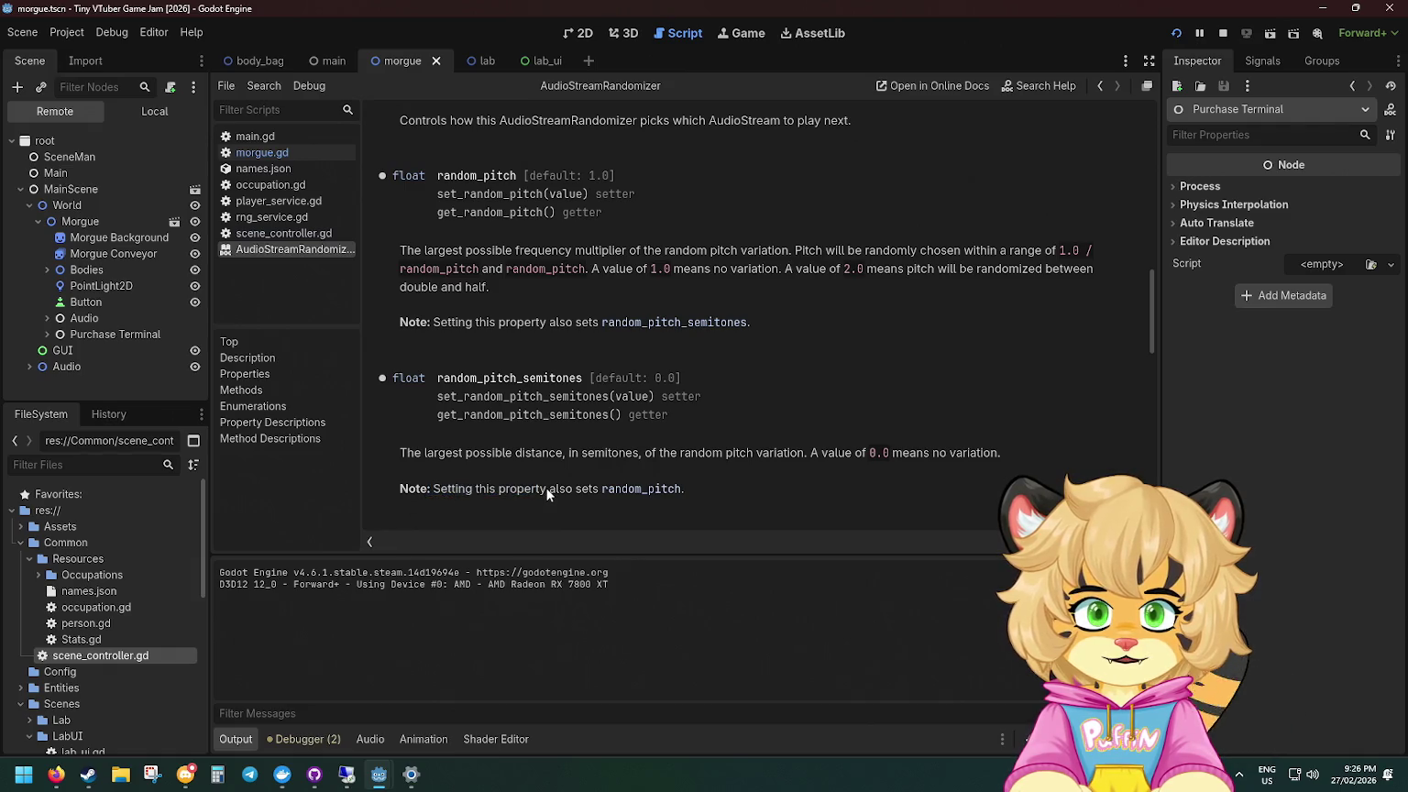
scroll(646, 495, down, 2)
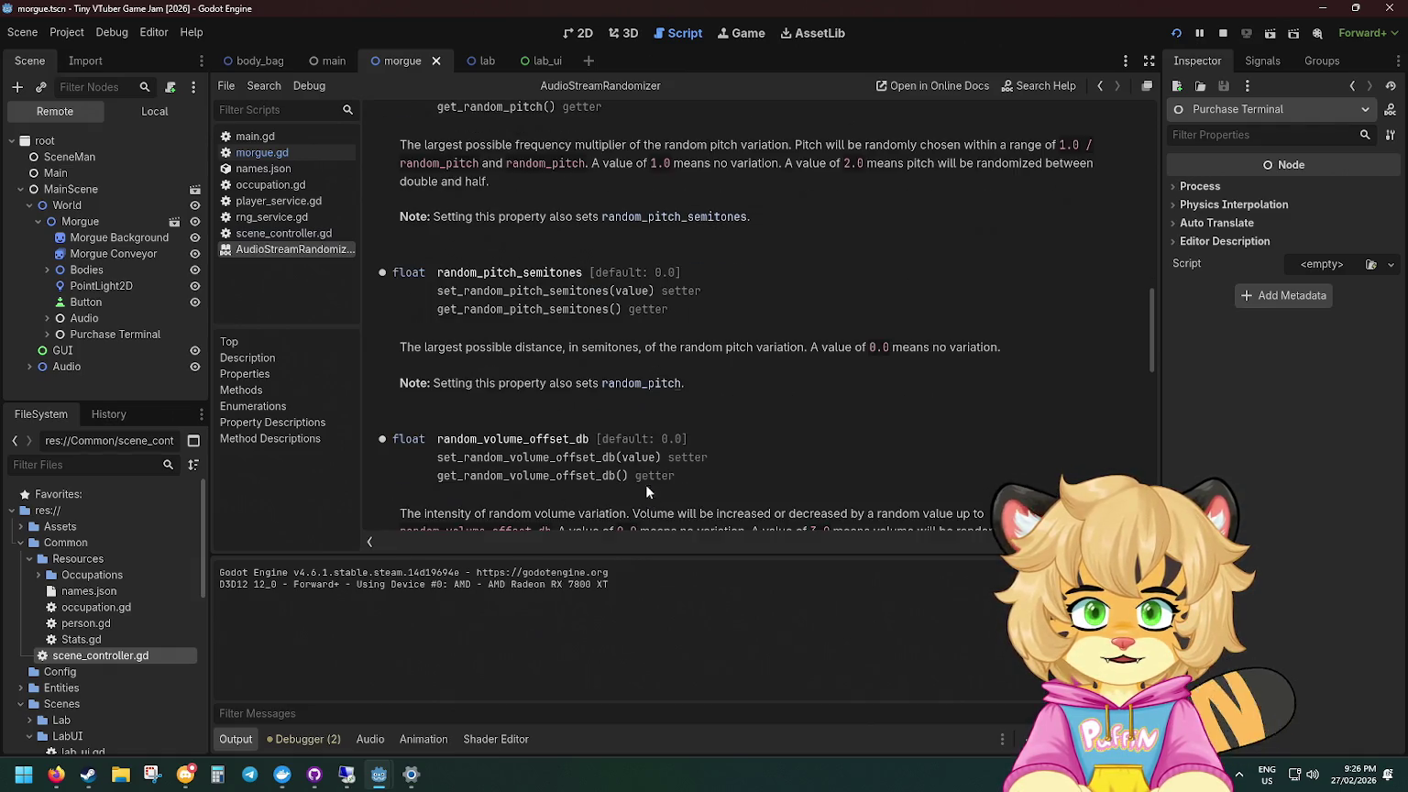
drag(444, 439, 506, 439)
click(549, 450)
scroll(549, 444, down, 1)
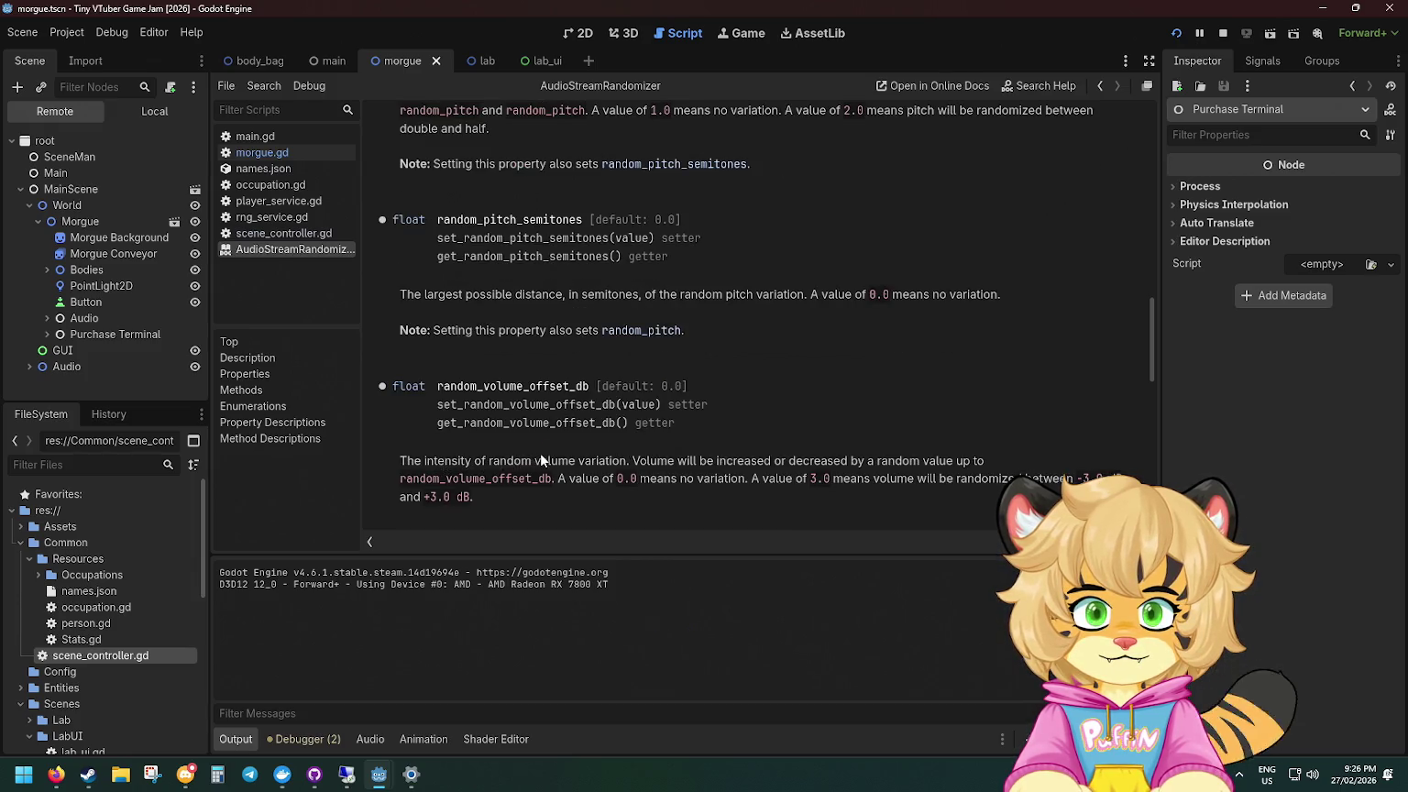
drag(560, 480, 587, 479)
click(654, 486)
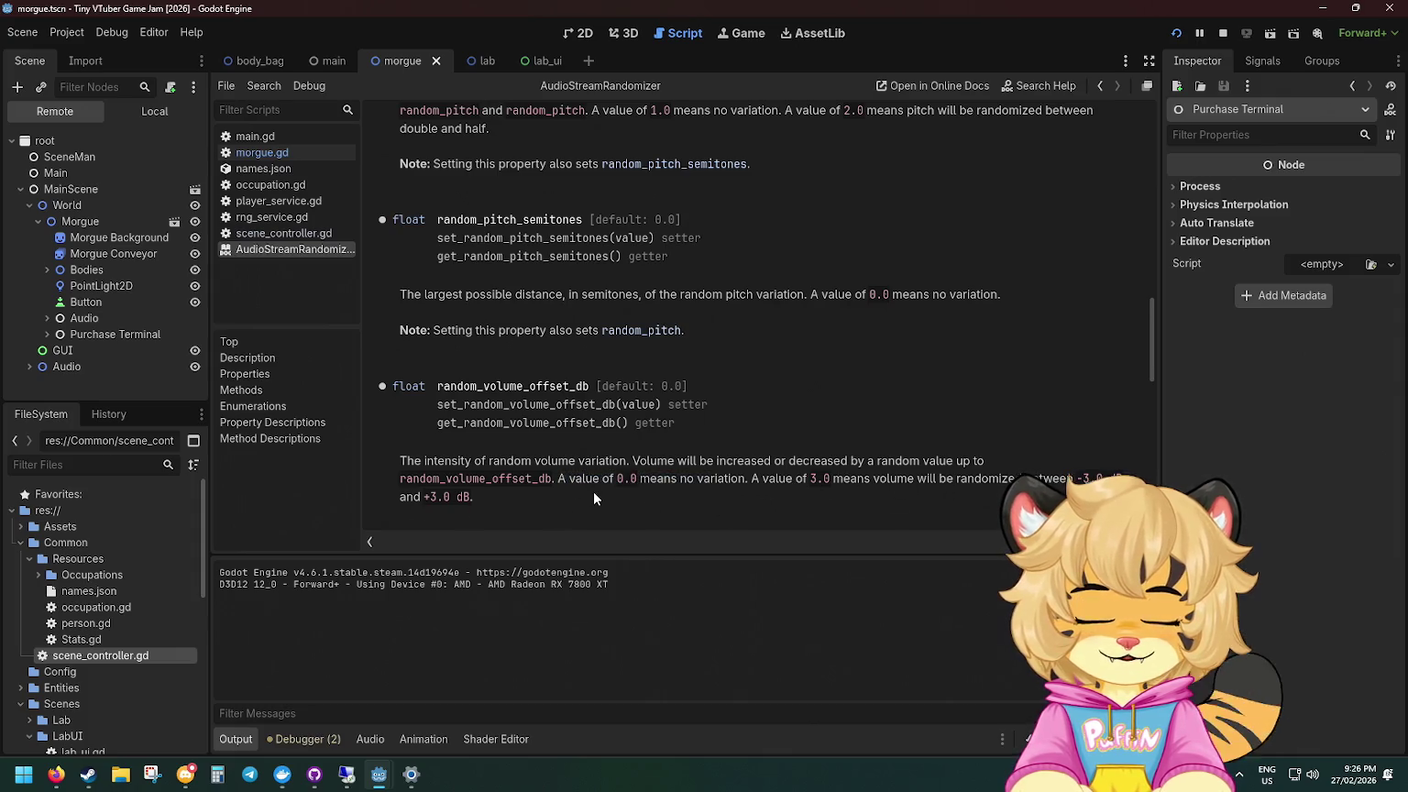
Step: Study the streams_count property and its set_streams_count setter, then switch to main.gd's play_audio code
scroll(597, 490, down, 4)
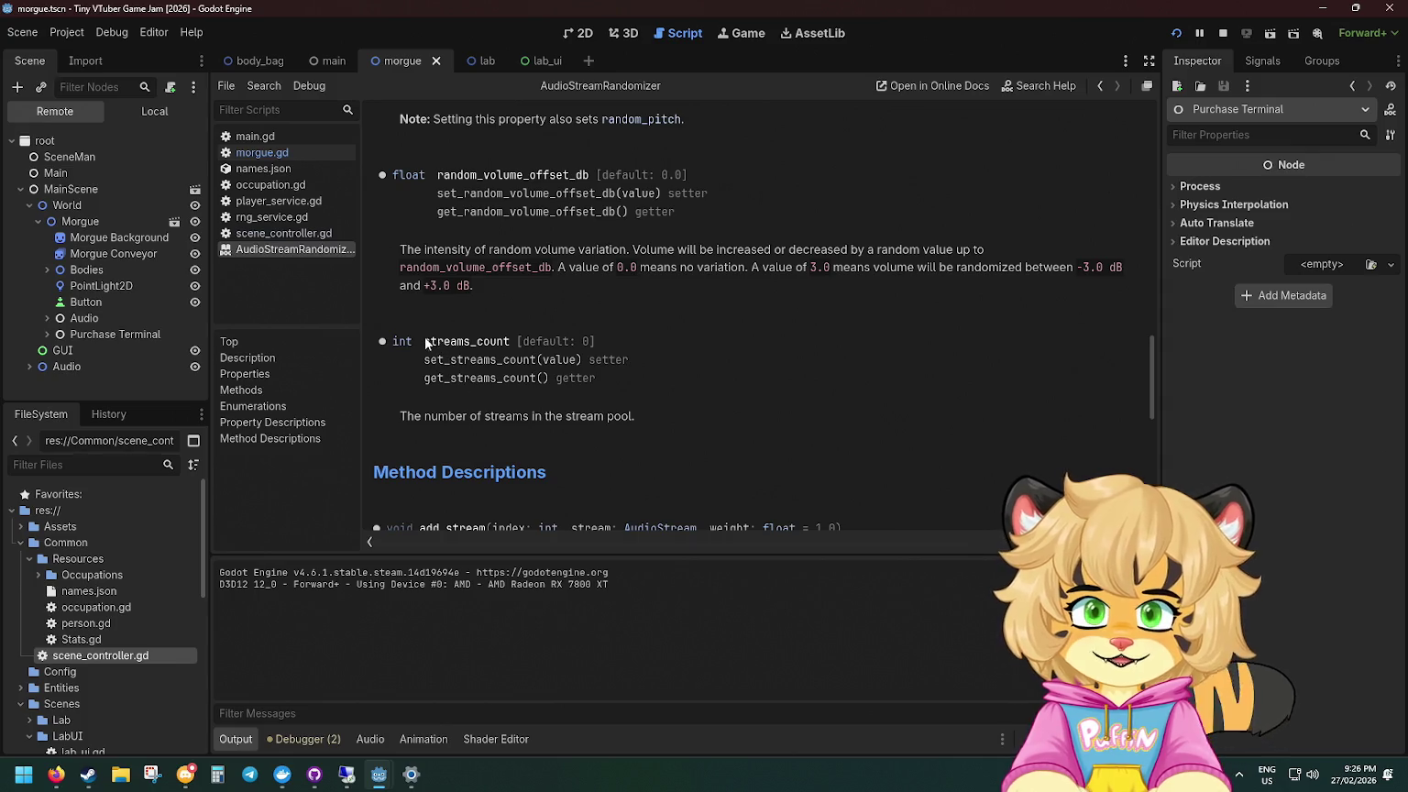
drag(425, 341, 557, 345)
click(488, 377)
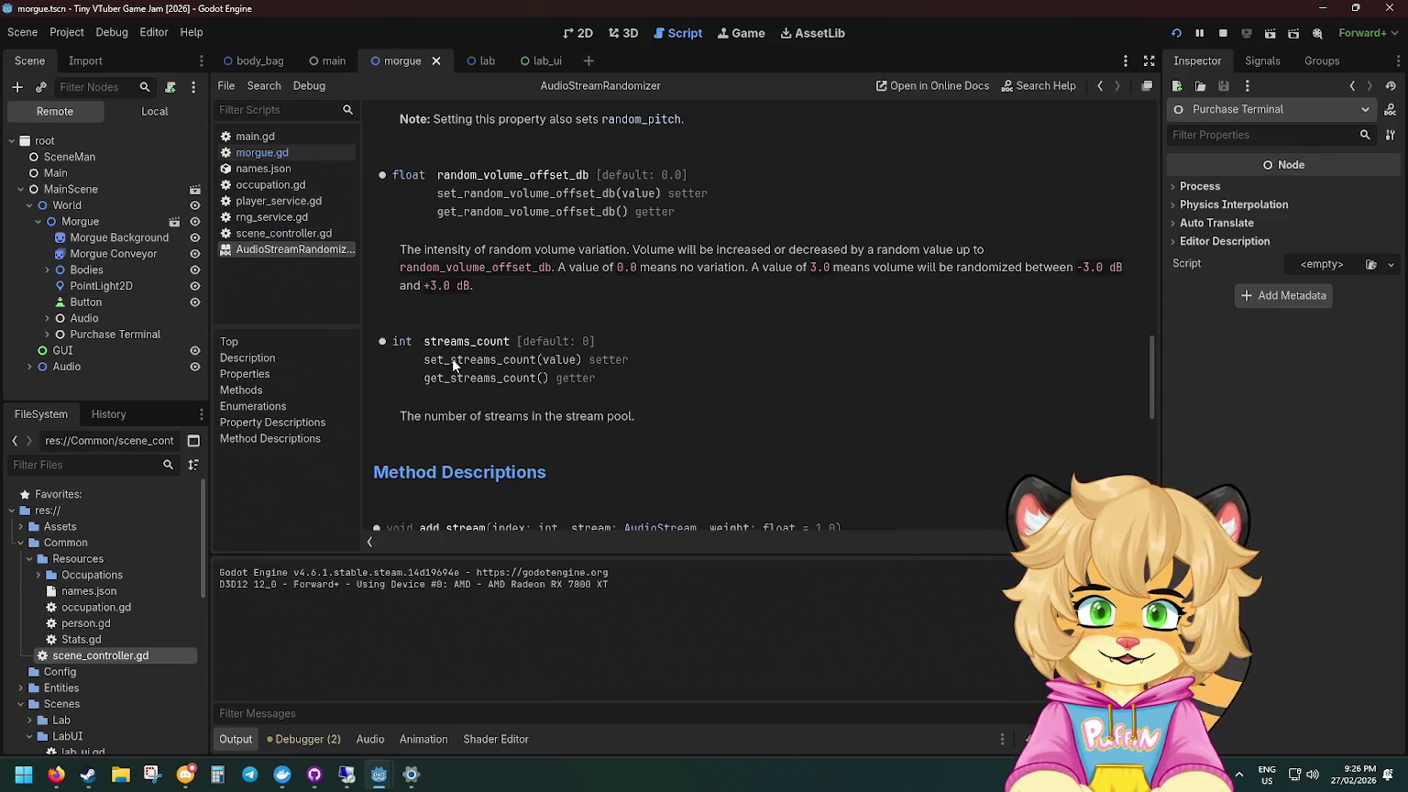
drag(431, 361, 564, 365)
click(512, 359)
double_click(504, 342)
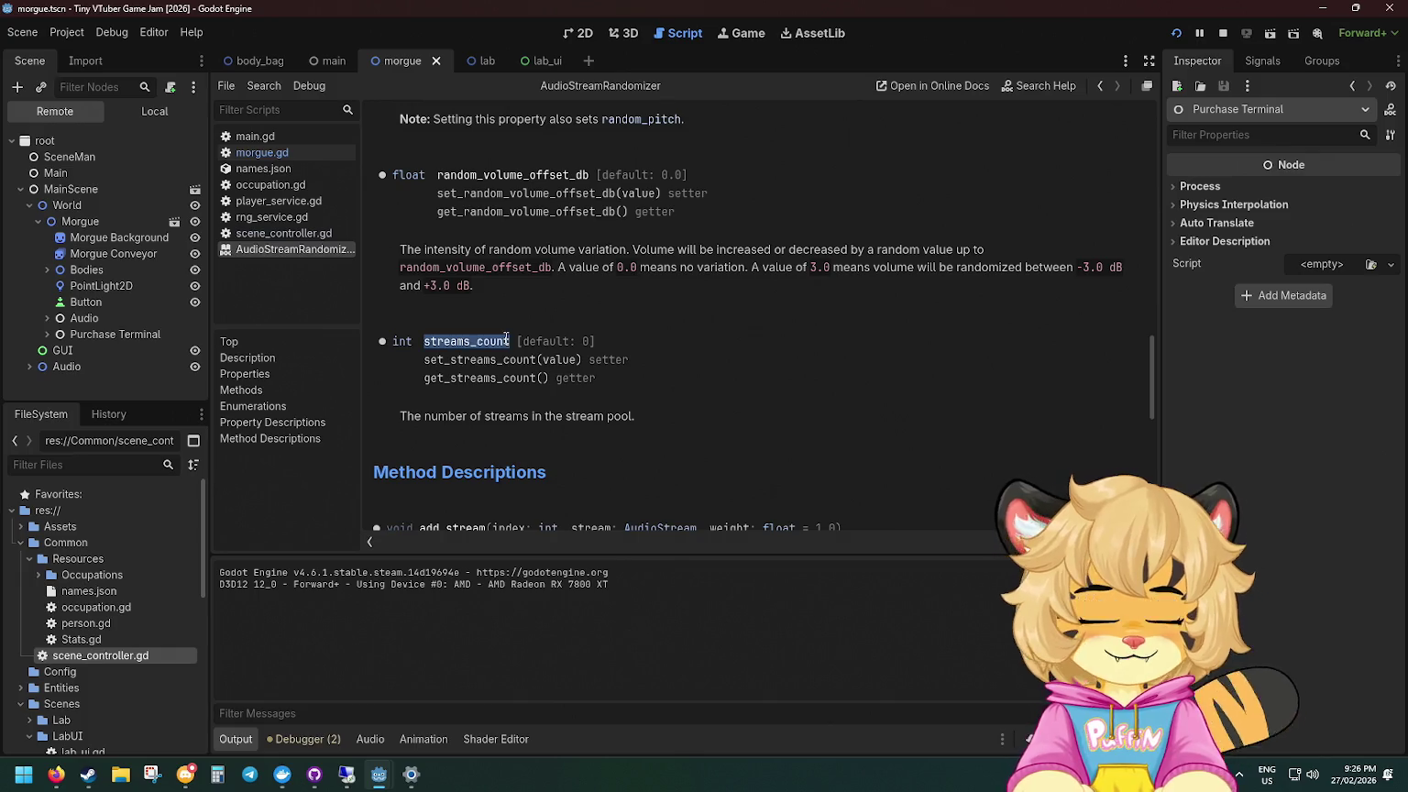
click(633, 364)
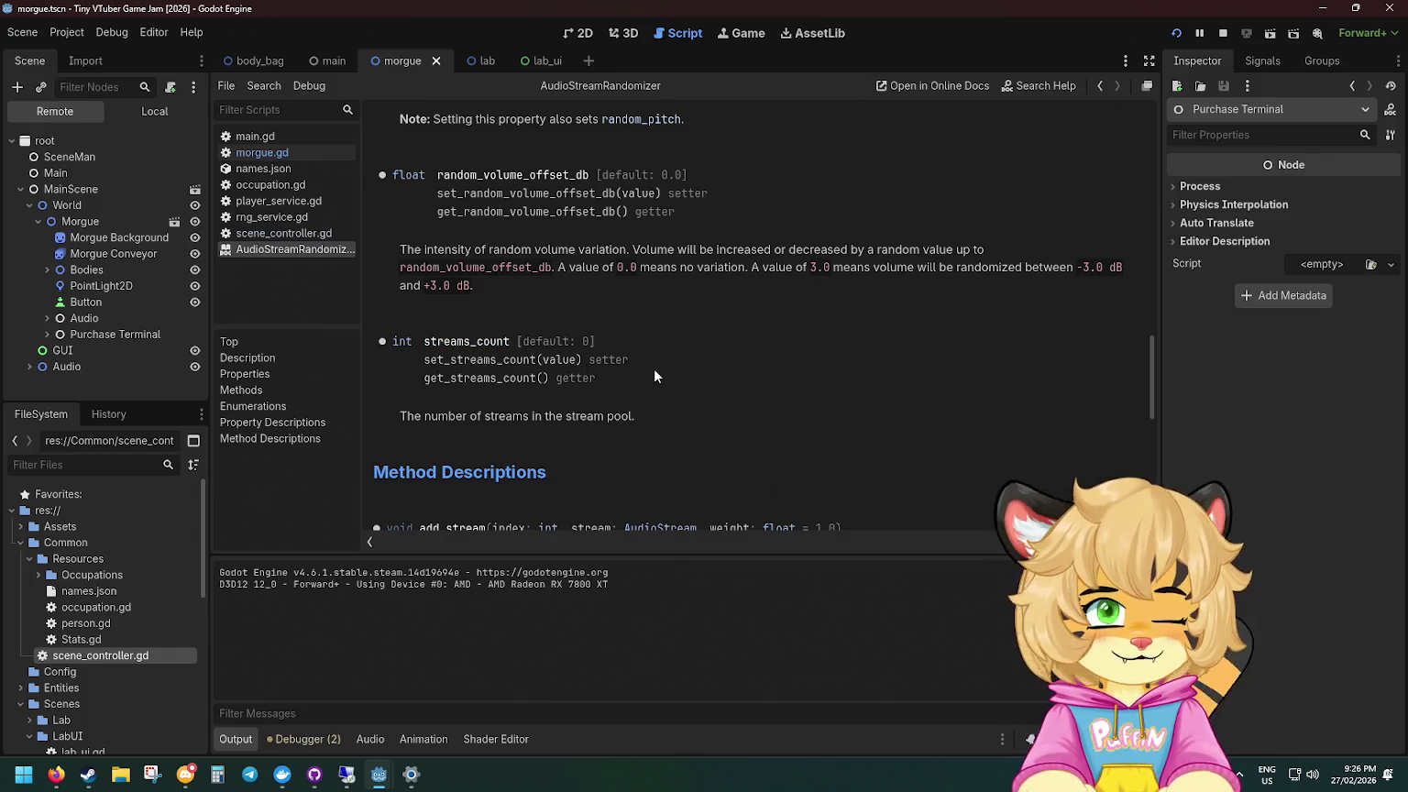
scroll(568, 339, up, 15)
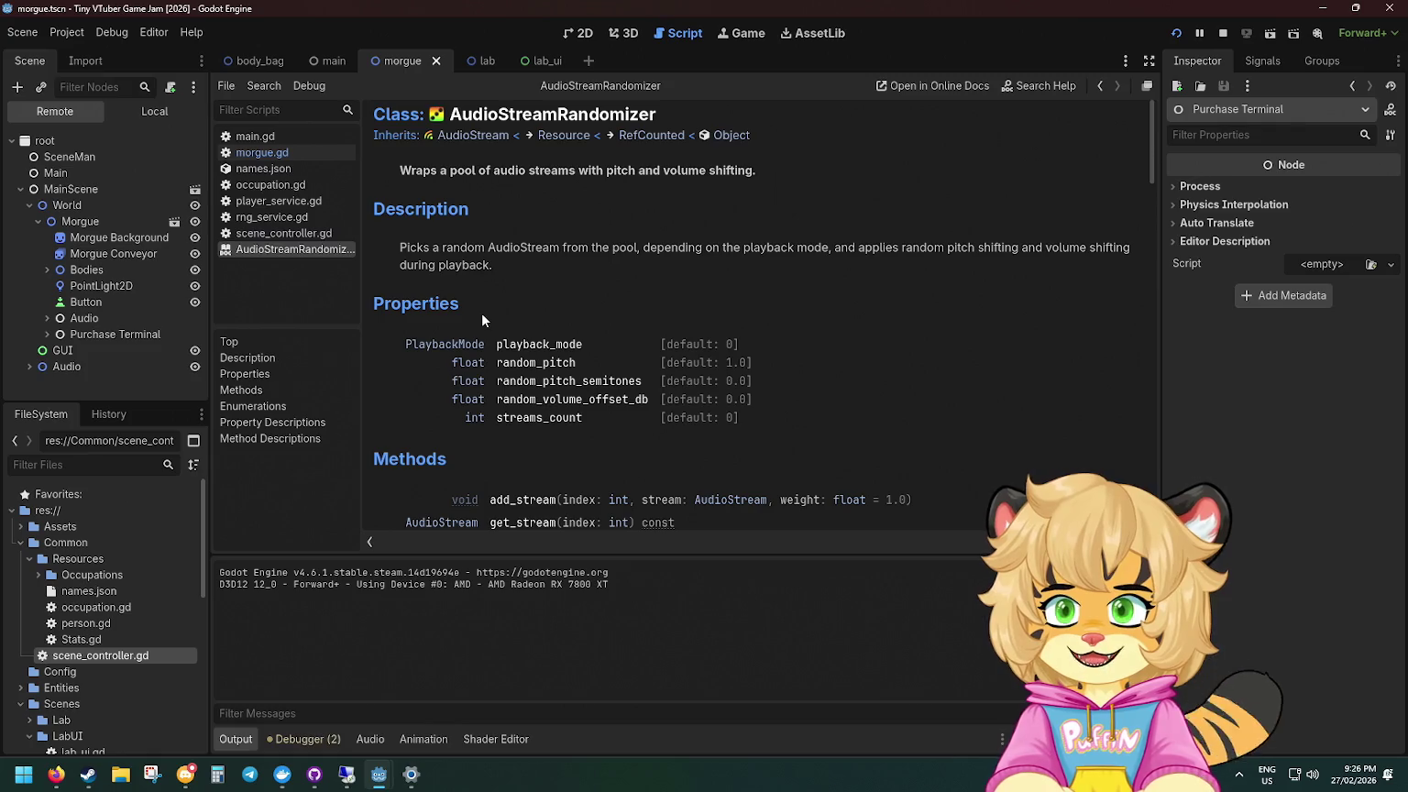
click(251, 137)
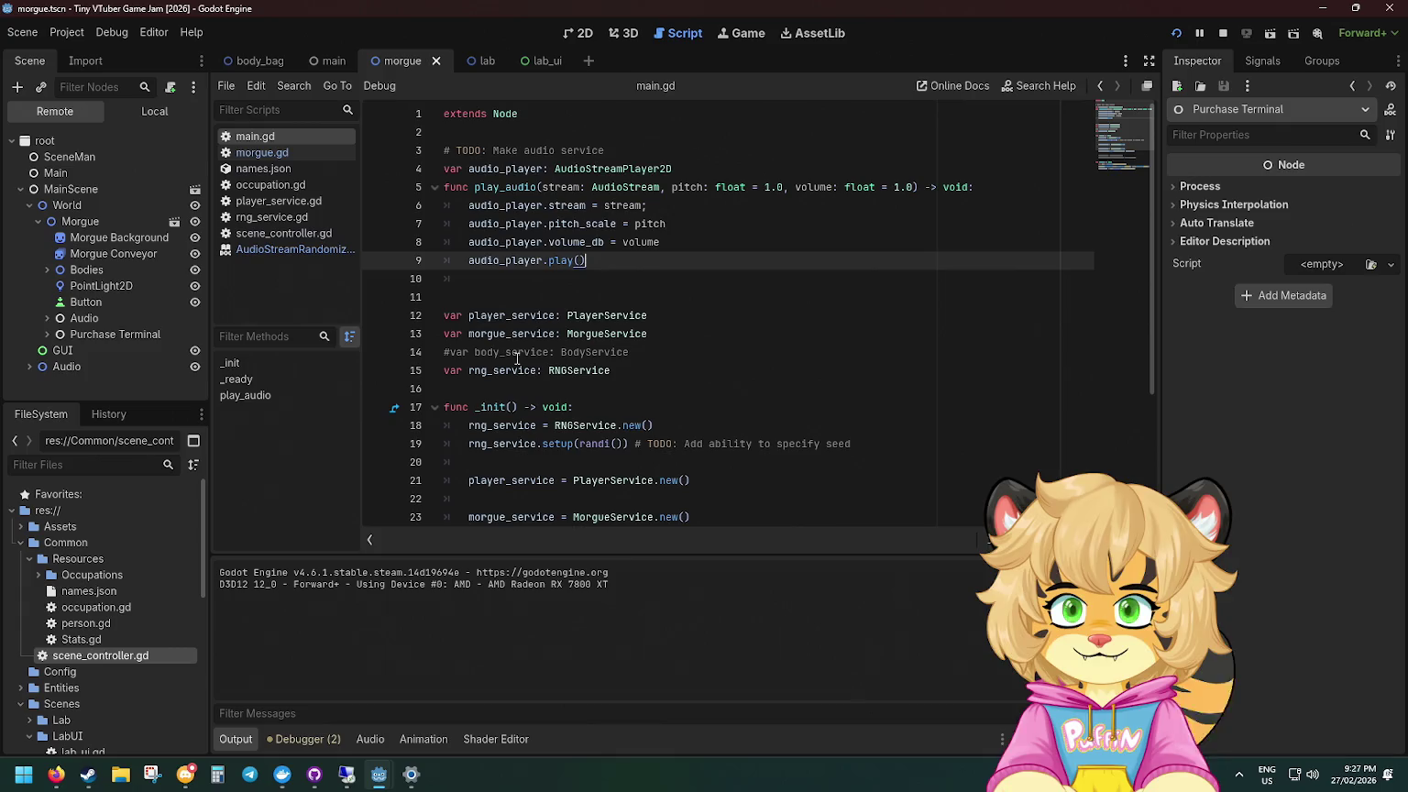
scroll(515, 365, down, 1)
mouse_move(491, 351)
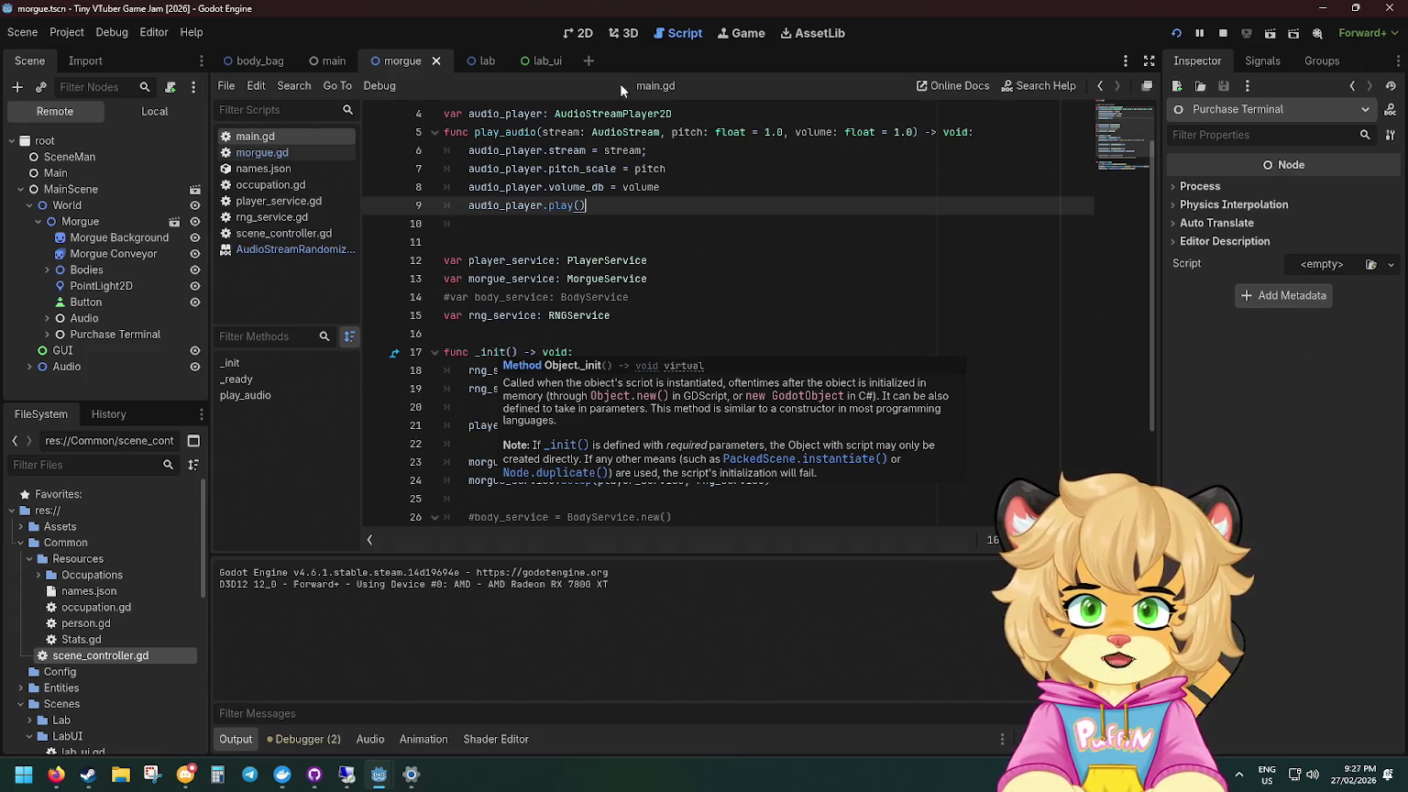
scroll(514, 322, up, 1)
scroll(666, 169, down, 3)
scroll(666, 170, down, 1)
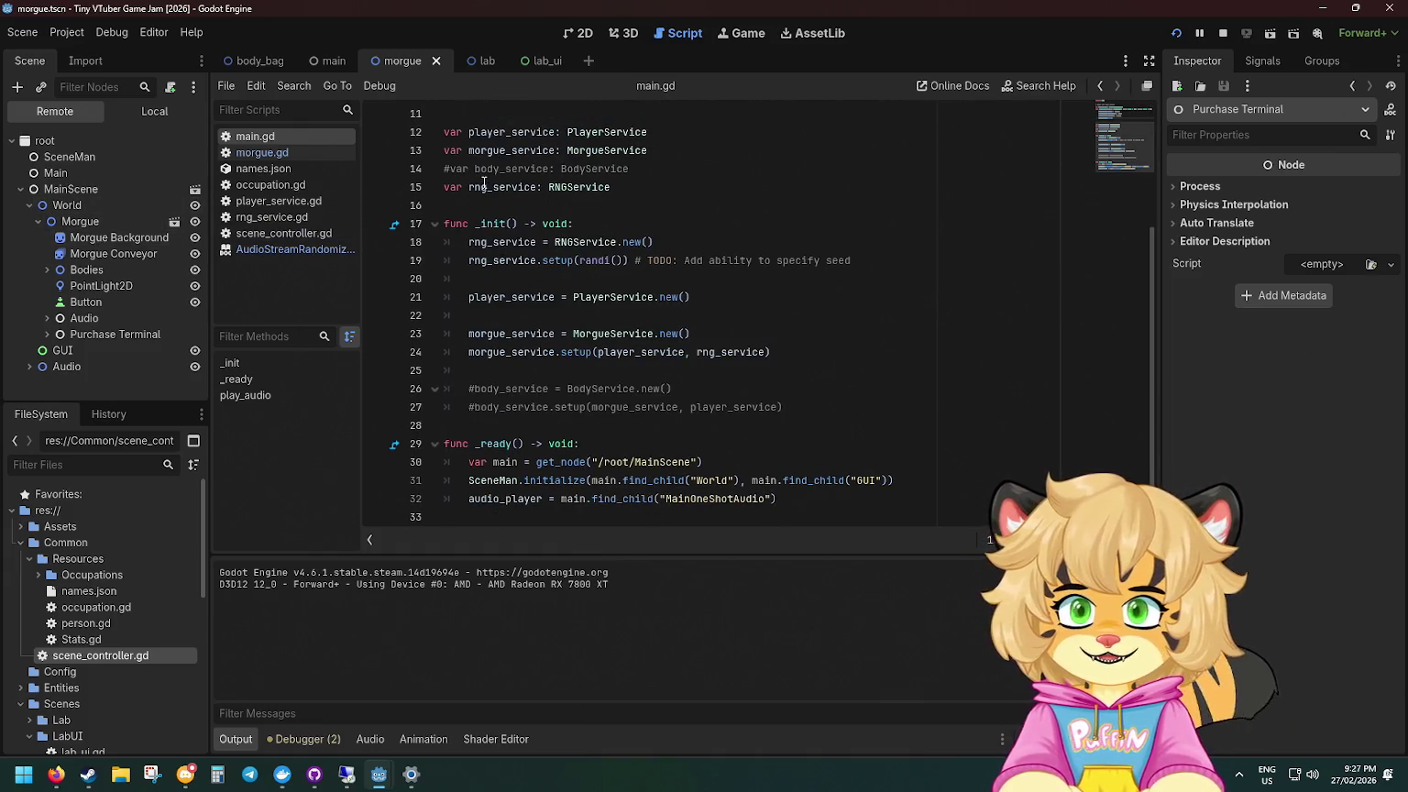
scroll(499, 272, up, 2)
scroll(500, 273, up, 2)
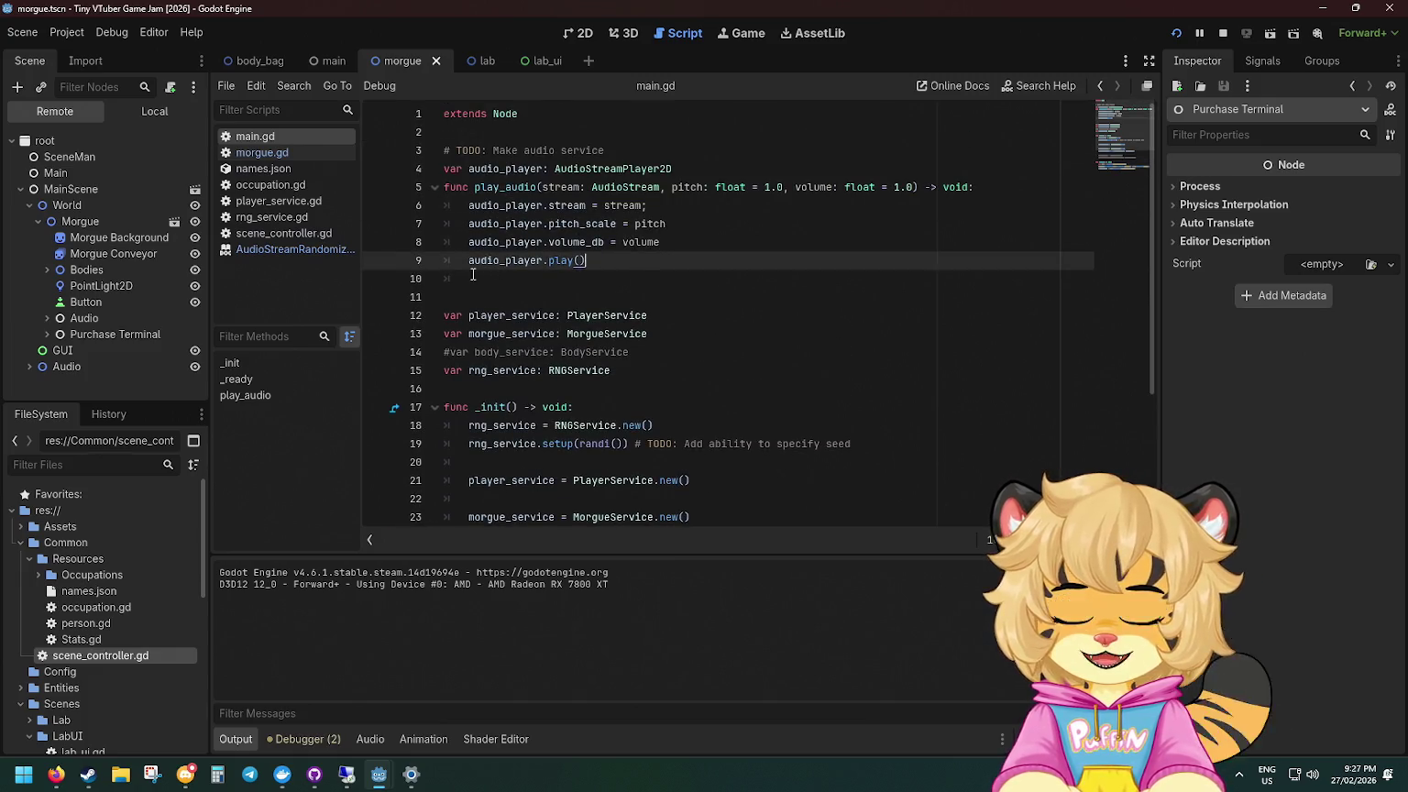